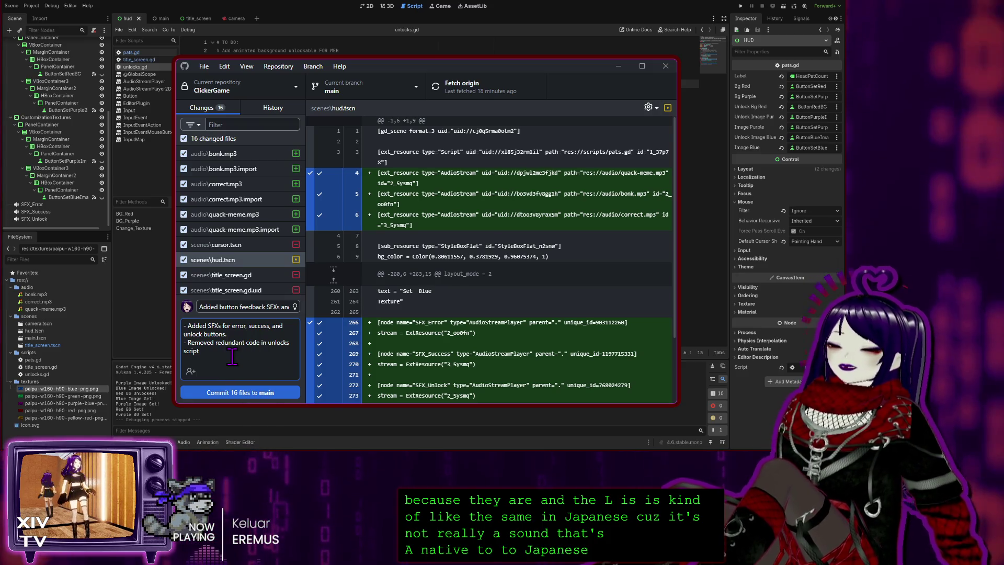
{"action": "left_click", "coordinate": [254, 355]}
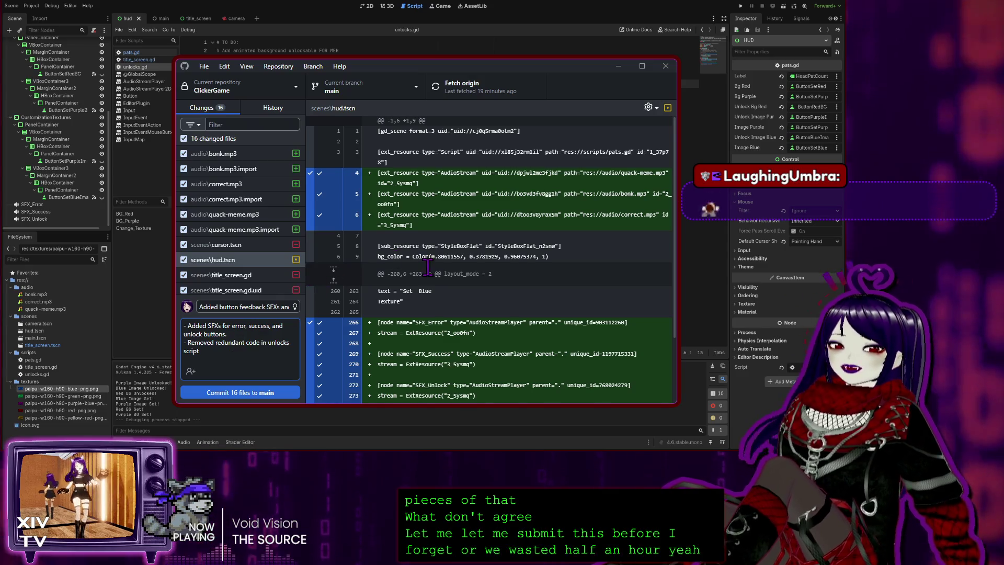
Finish the description line with 'updated reference to the Change_Texture function'
{"action": "scroll", "coordinate": [515, 284], "scroll_direction": "down", "scroll_amount": 3}
{"action": "scroll", "coordinate": [515, 283], "scroll_direction": "up", "scroll_amount": 3}
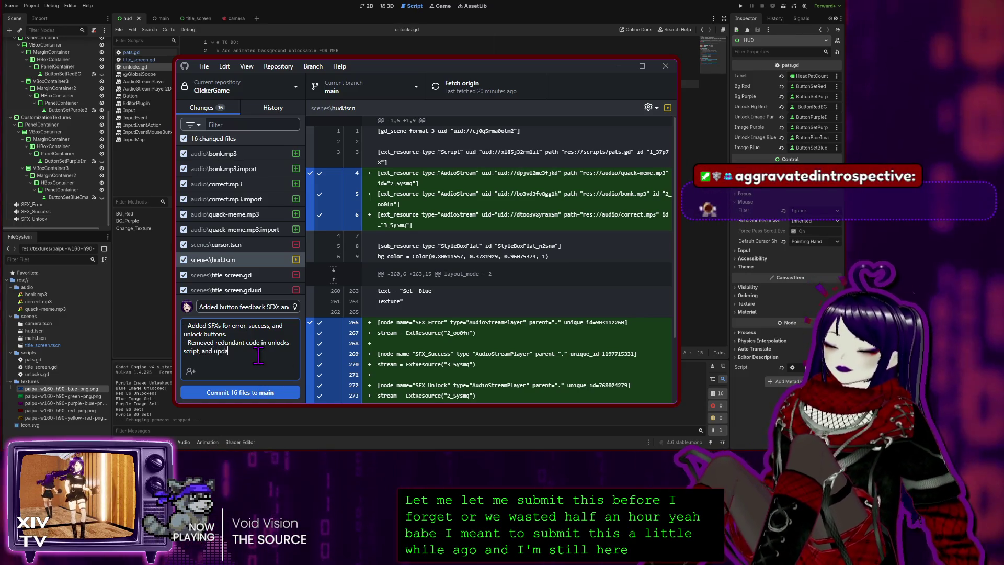
{"action": "type", "text": "ted"}
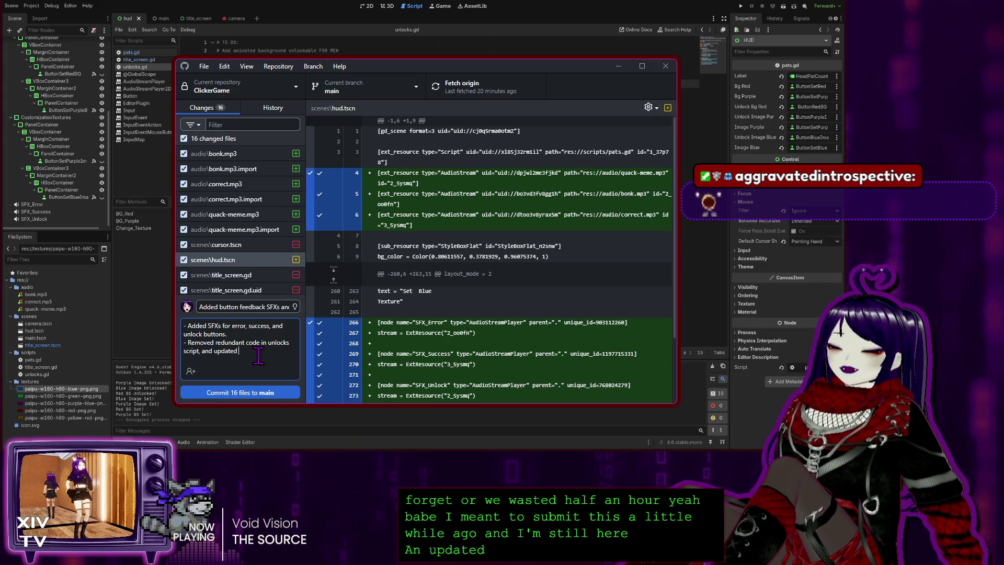
{"action": "type", "text": " reference"}
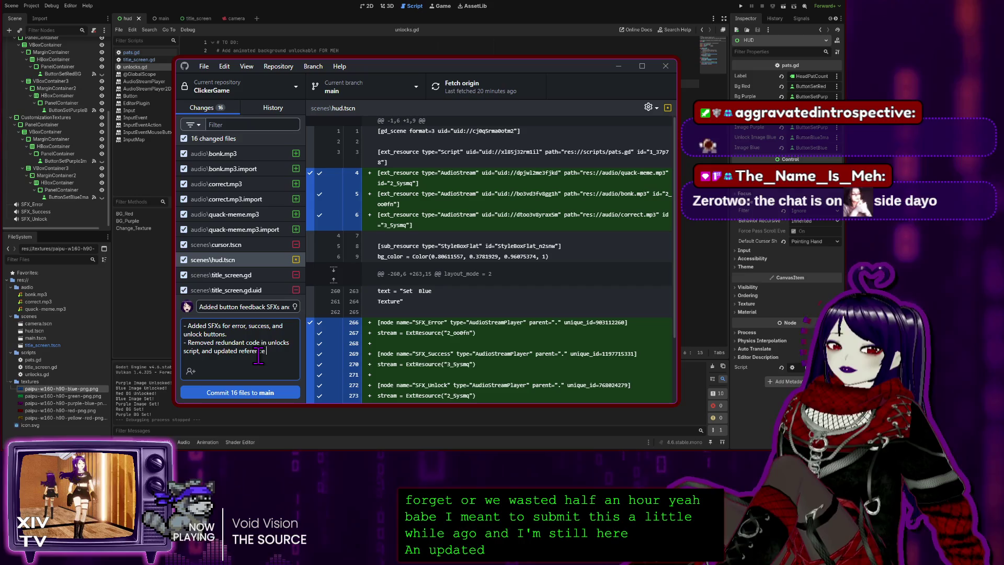
{"action": "type", "text": " to"}
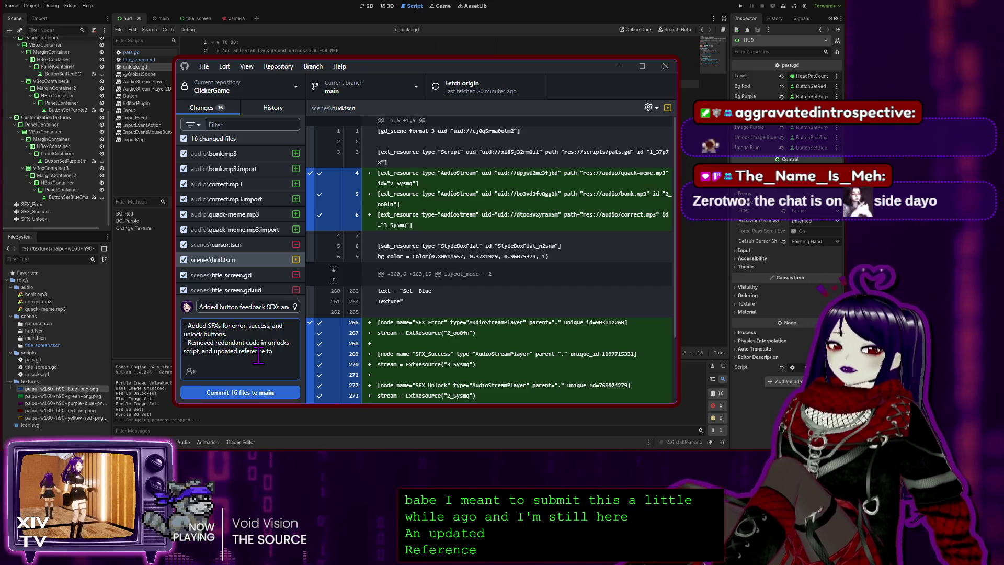
{"action": "type", "text": " th"}
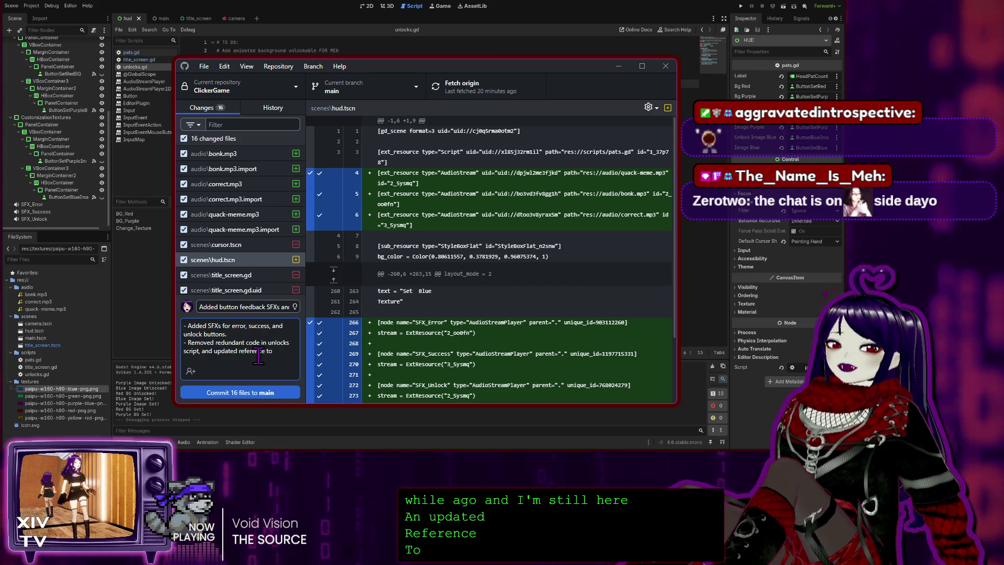
{"action": "type", "text": "e"}
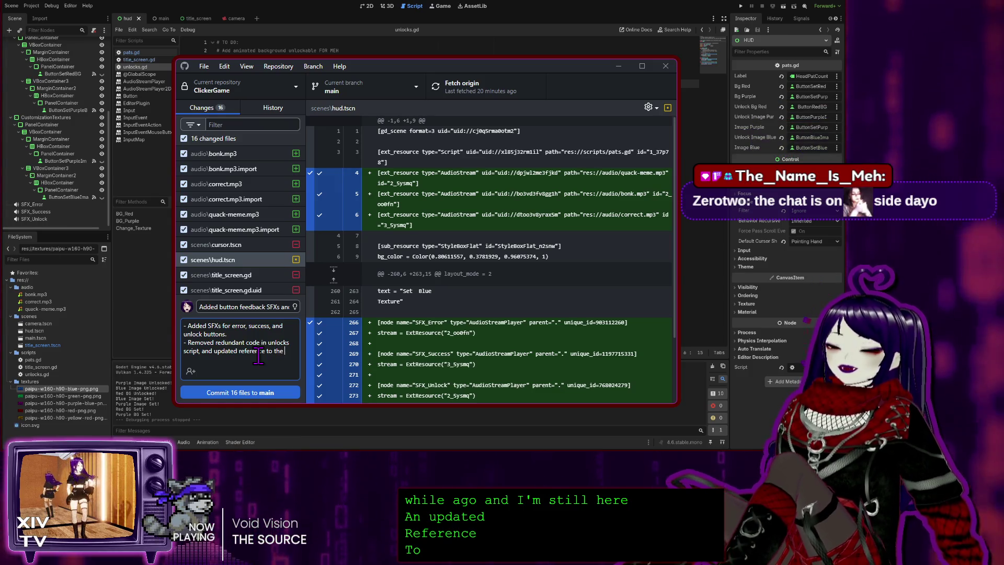
{"action": "type", "text": " Change_Texture"}
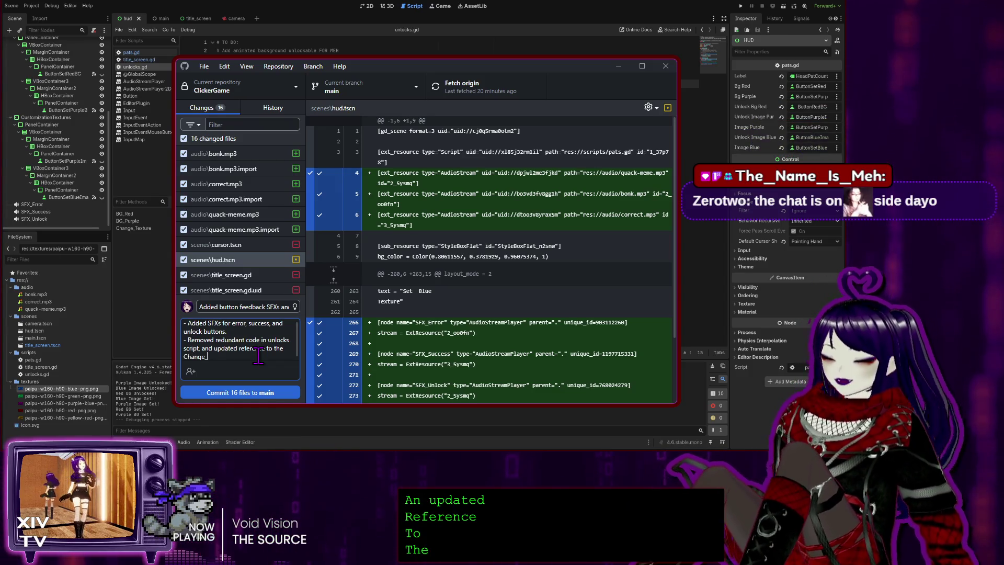
{"action": "type", "text": " funct"}
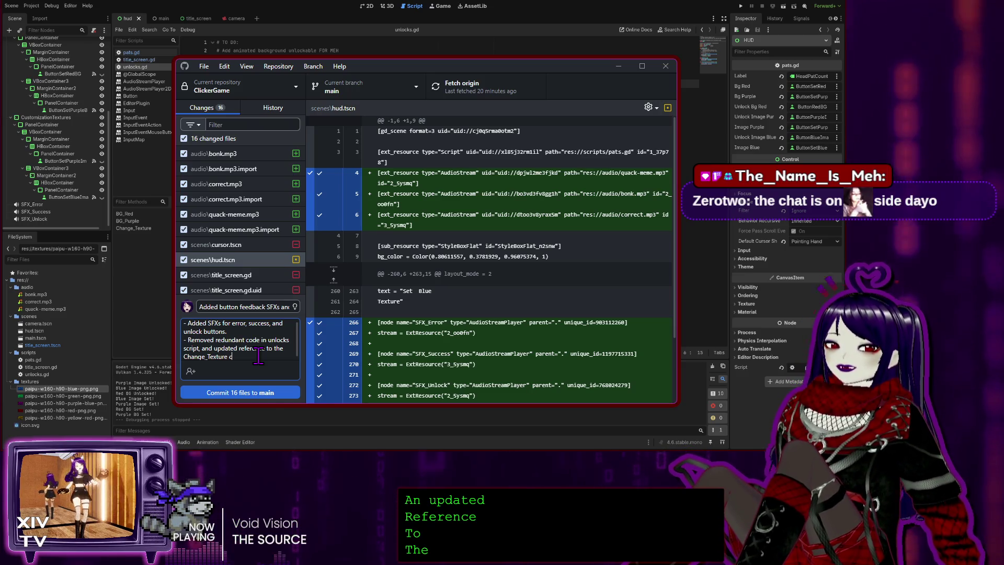
{"action": "type", "text": "ion."}
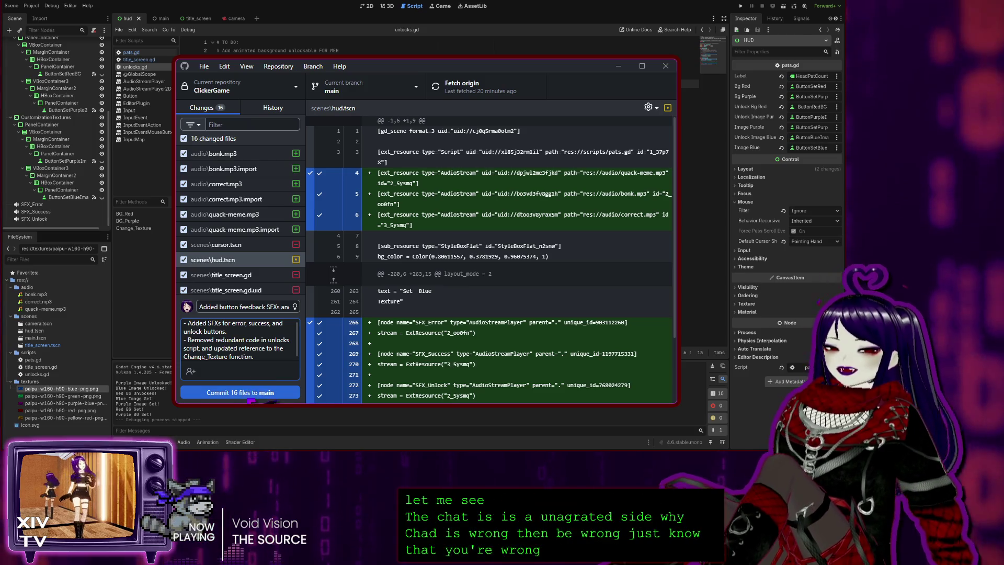
Commit the 16 changed files to main, push to origin, and view the History list
{"action": "left_click", "coordinate": [248, 393]}
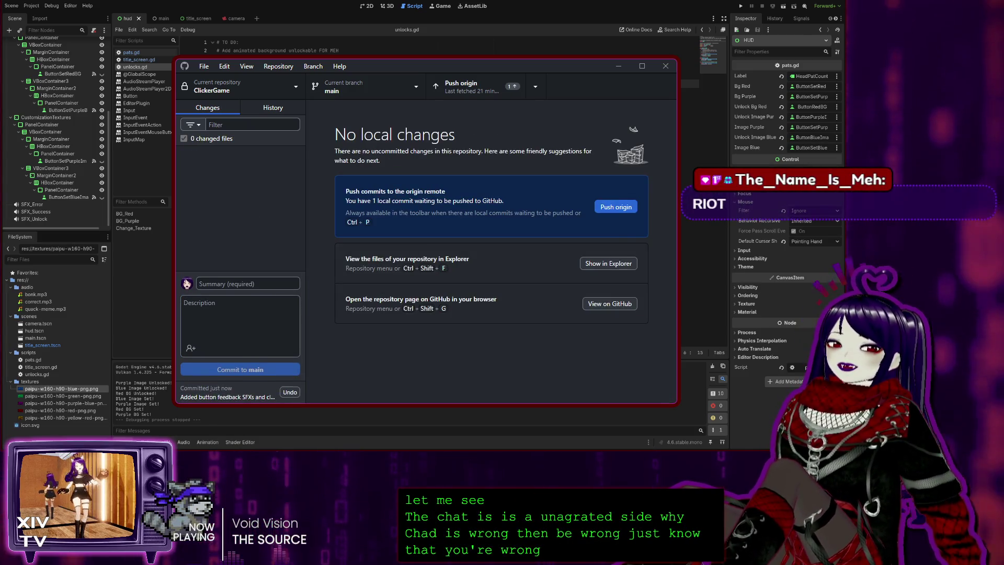
{"action": "left_click", "coordinate": [615, 207]}
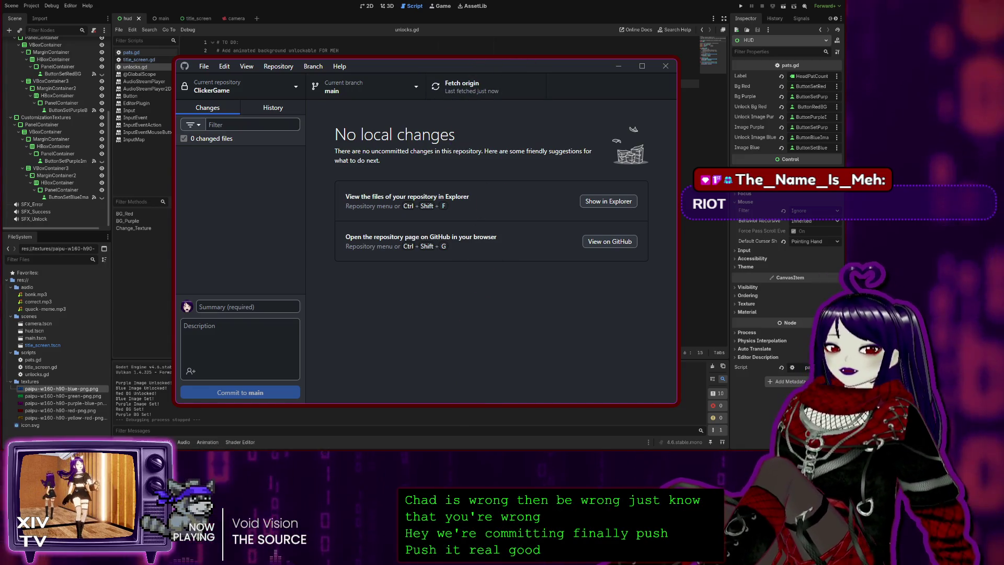
{"action": "left_click", "coordinate": [272, 107]}
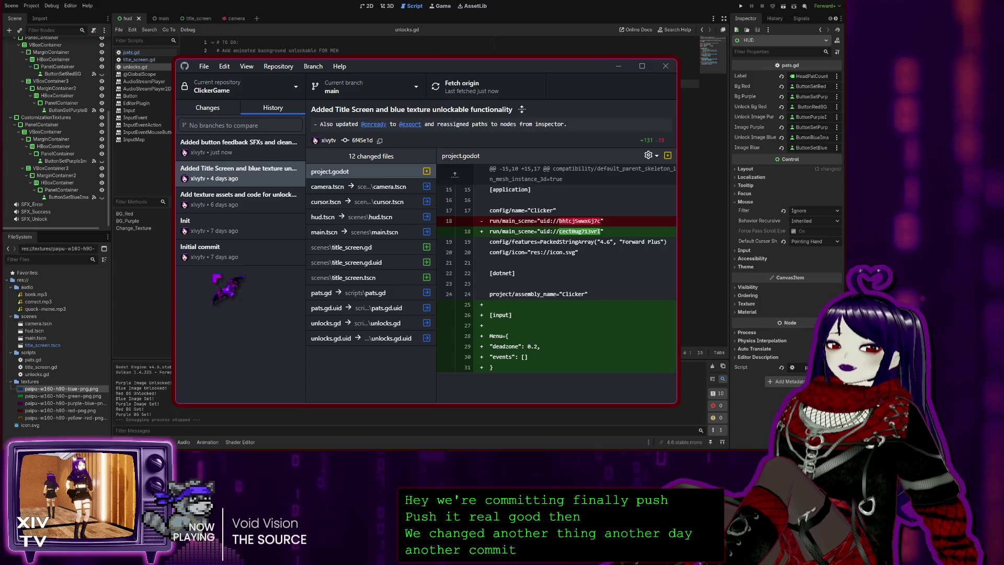
Review the Initial, Init and texture-assets commits, return to the newest, then switch to Godot
{"action": "left_click", "coordinate": [251, 255]}
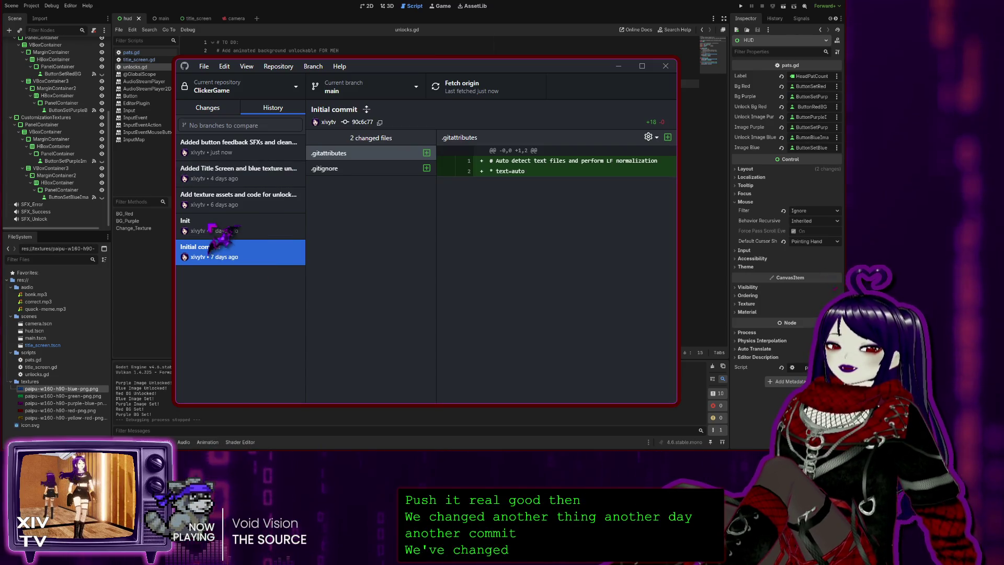
{"action": "left_click", "coordinate": [272, 228]}
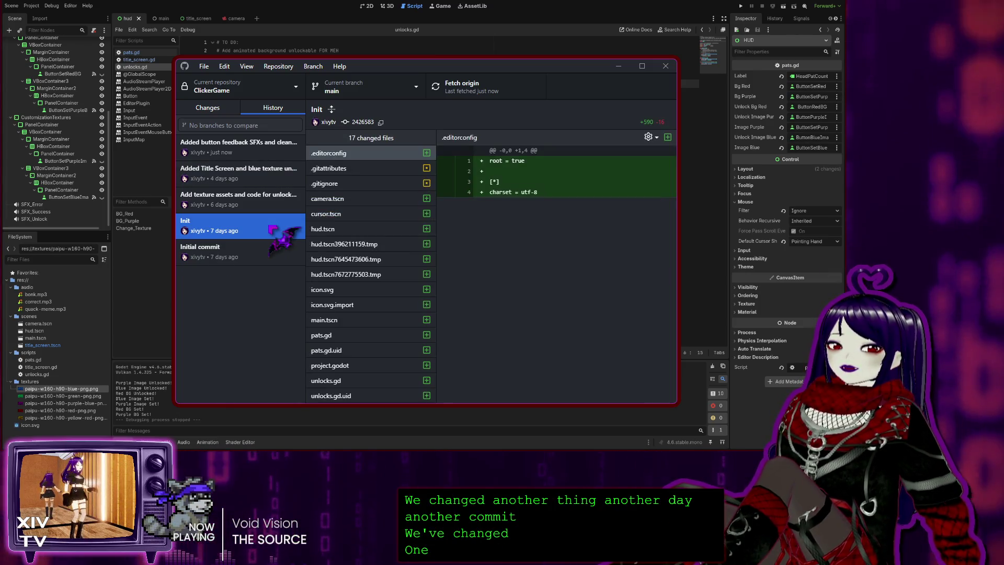
{"action": "left_click", "coordinate": [255, 205]}
{"action": "key", "text": "Up"}
{"action": "key", "text": "Up"}
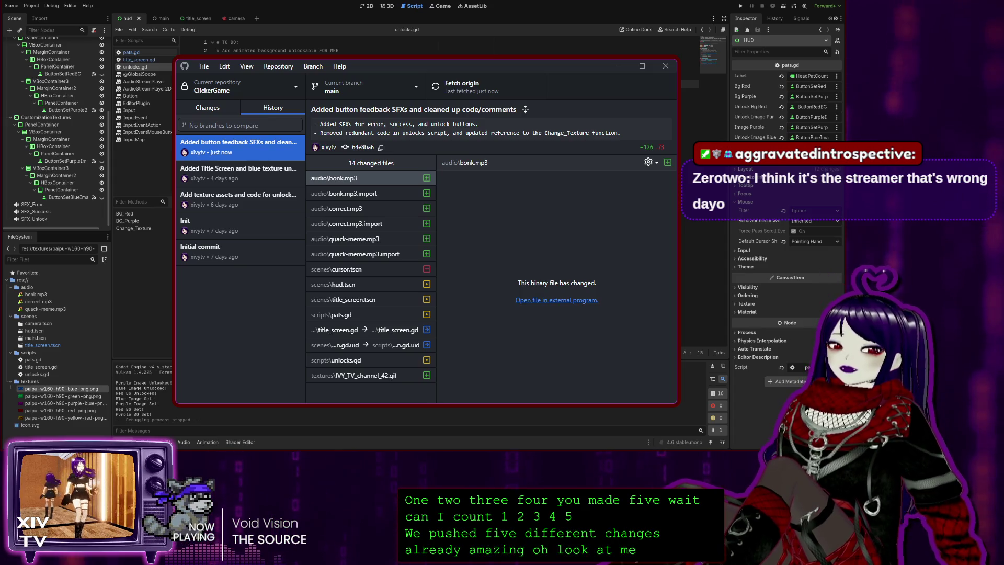
{"action": "key", "text": "alt+Tab"}
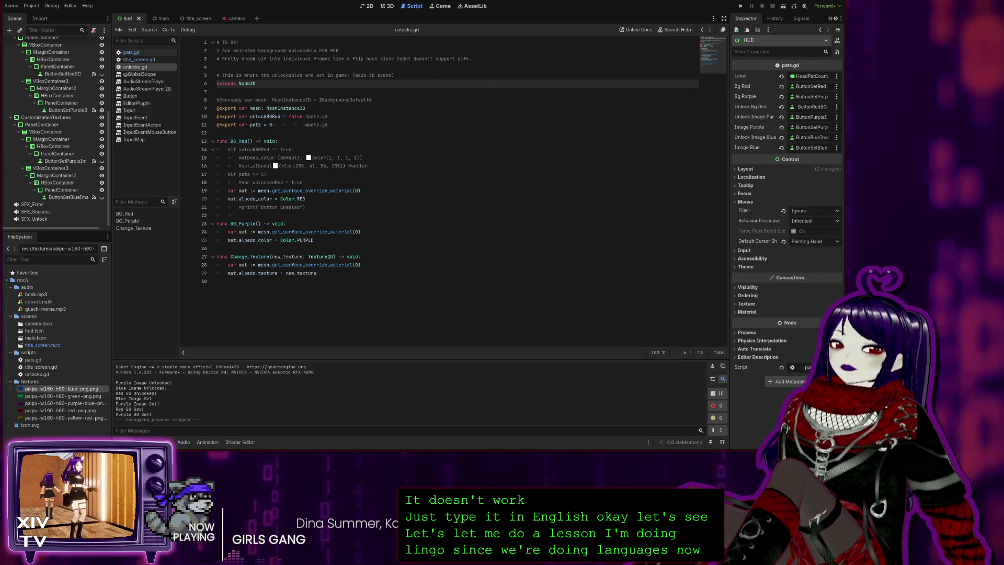
Start the Discuss society lesson and answer なれます as the reading of 慣れます
{"action": "key", "text": "alt+Tab"}
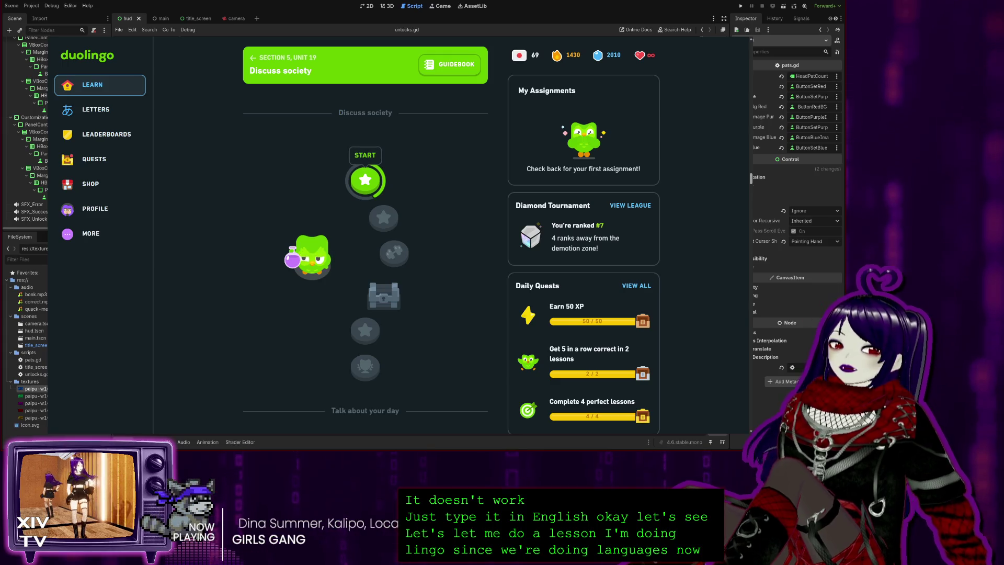
{"action": "left_click", "coordinate": [372, 183]}
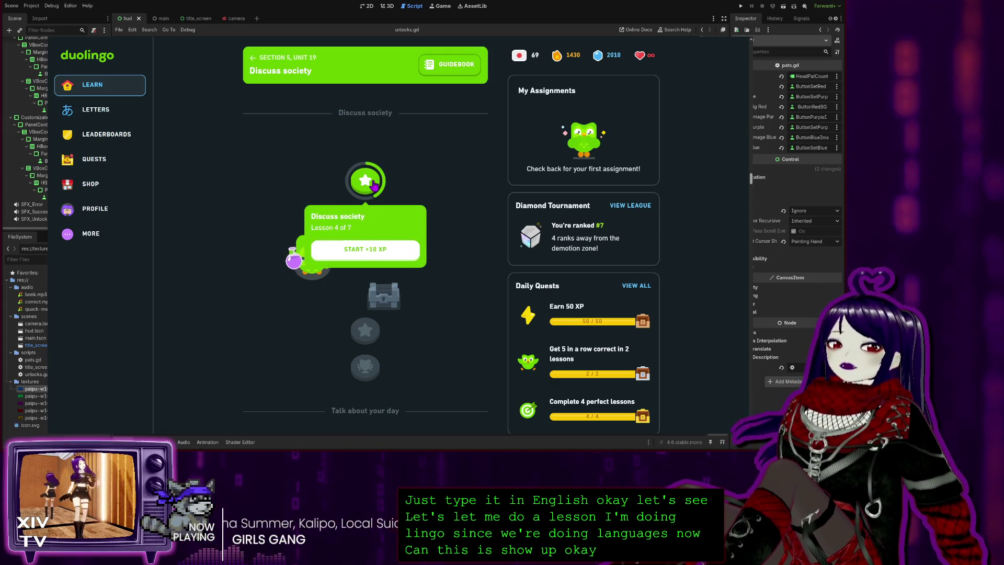
{"action": "left_click", "coordinate": [366, 250]}
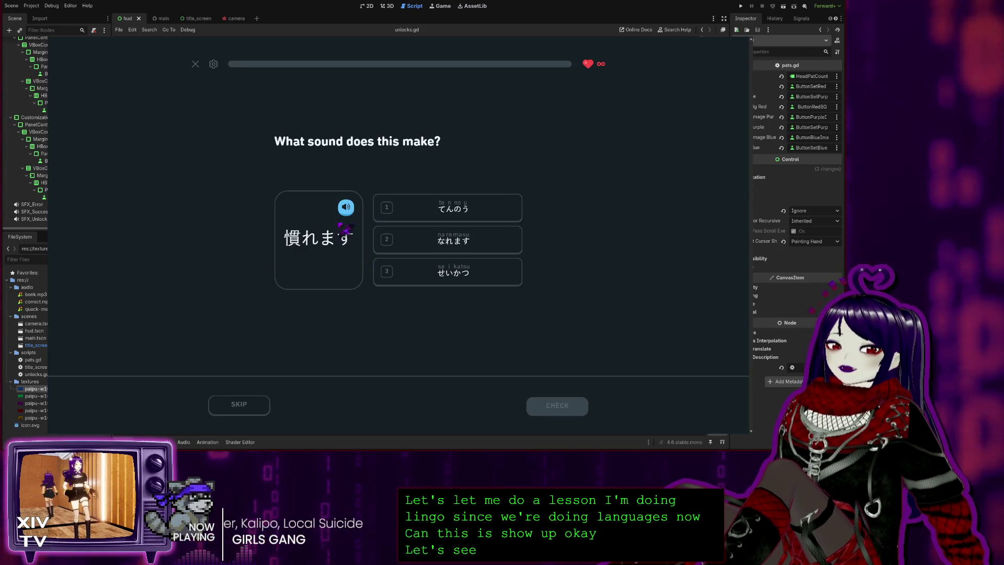
{"action": "left_click", "coordinate": [442, 250]}
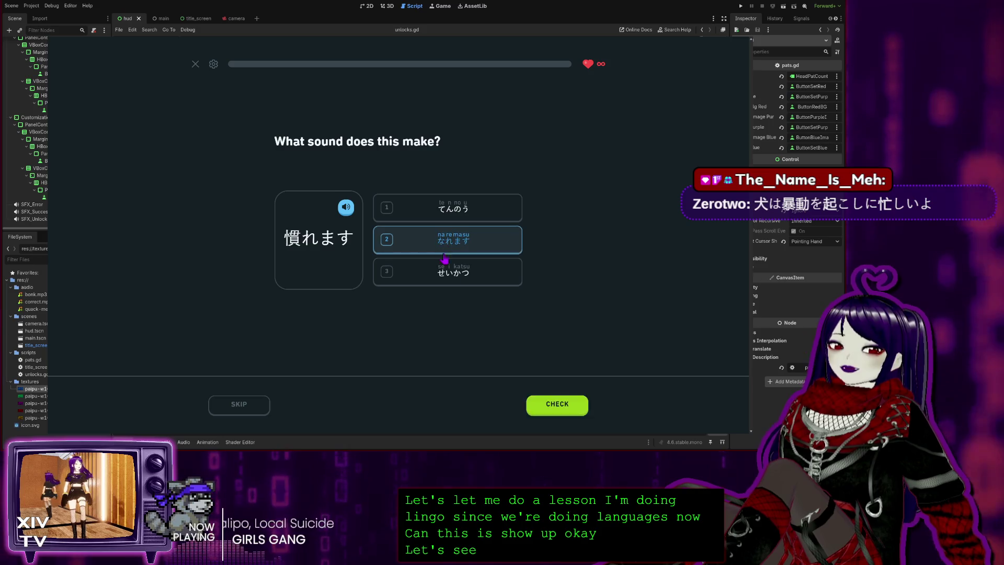
{"action": "left_click", "coordinate": [548, 413]}
{"action": "left_click", "coordinate": [564, 412]}
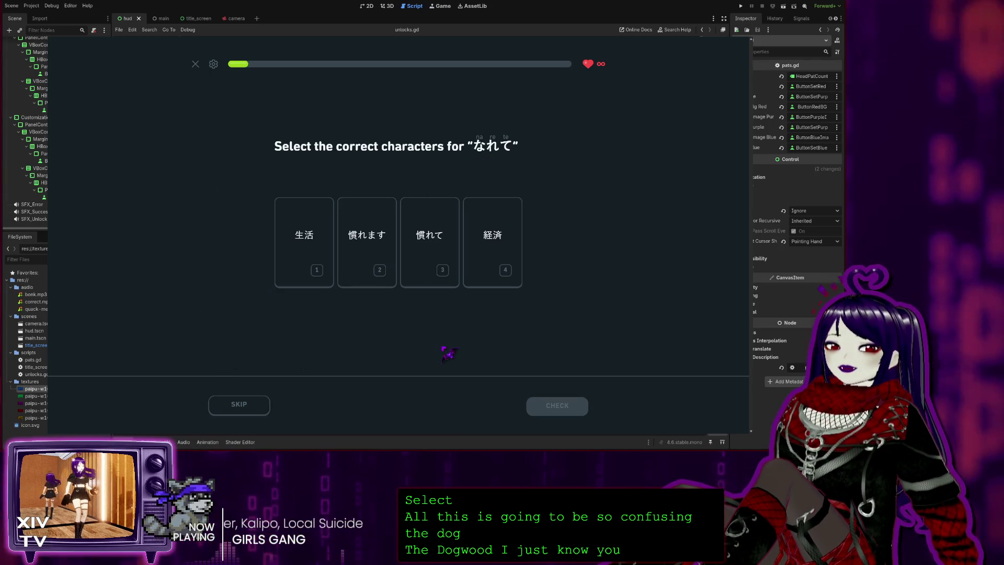
Choose 慣れて for なれて, then なれます as the heard word
{"action": "left_click", "coordinate": [431, 251]}
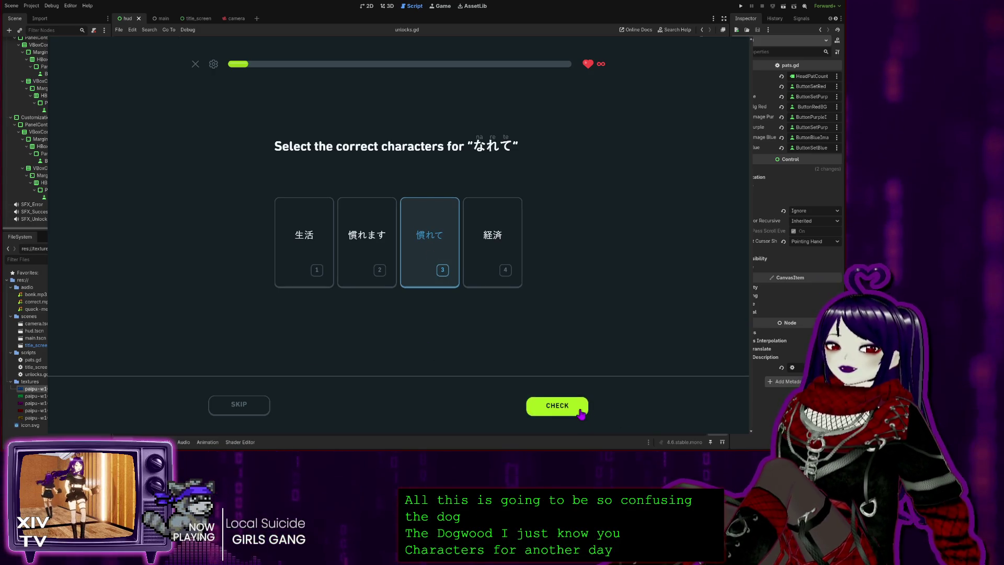
{"action": "left_click", "coordinate": [575, 406]}
{"action": "left_click", "coordinate": [553, 405]}
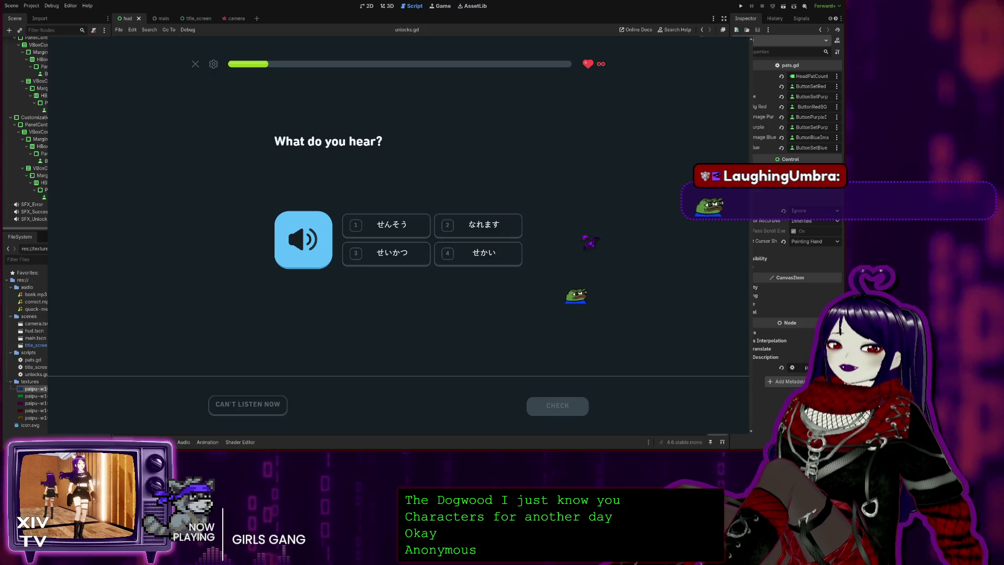
{"action": "left_click", "coordinate": [471, 226]}
{"action": "left_click", "coordinate": [554, 403]}
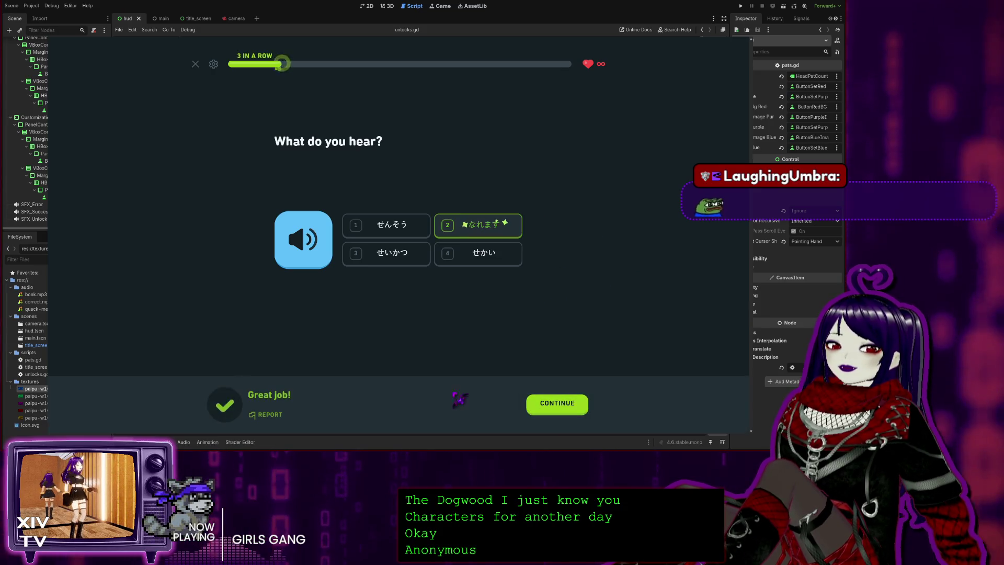
{"action": "left_click", "coordinate": [530, 405]}
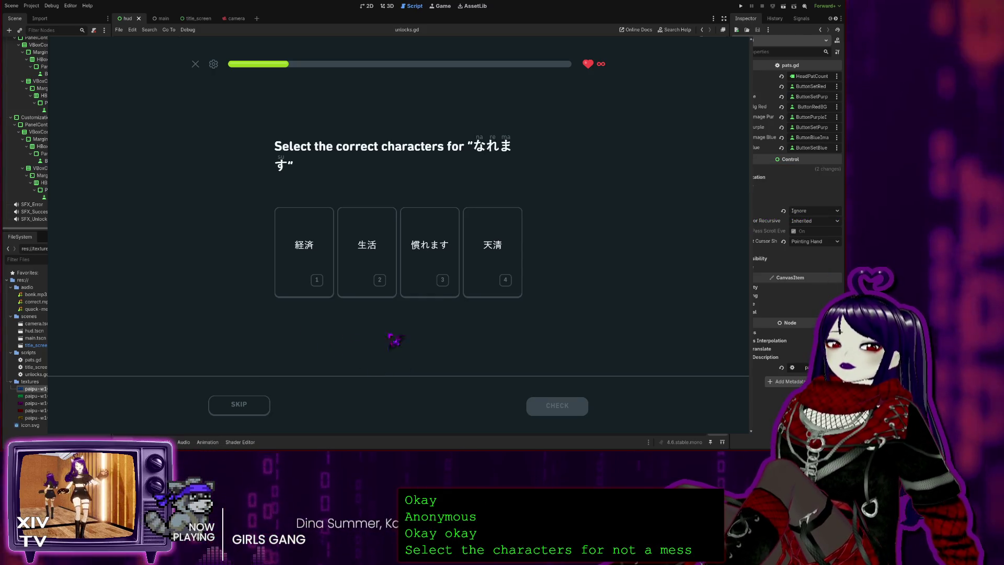
Choose 慣れます for なれます, then なれる as the heard word
{"action": "left_click", "coordinate": [446, 275]}
{"action": "left_click", "coordinate": [548, 409]}
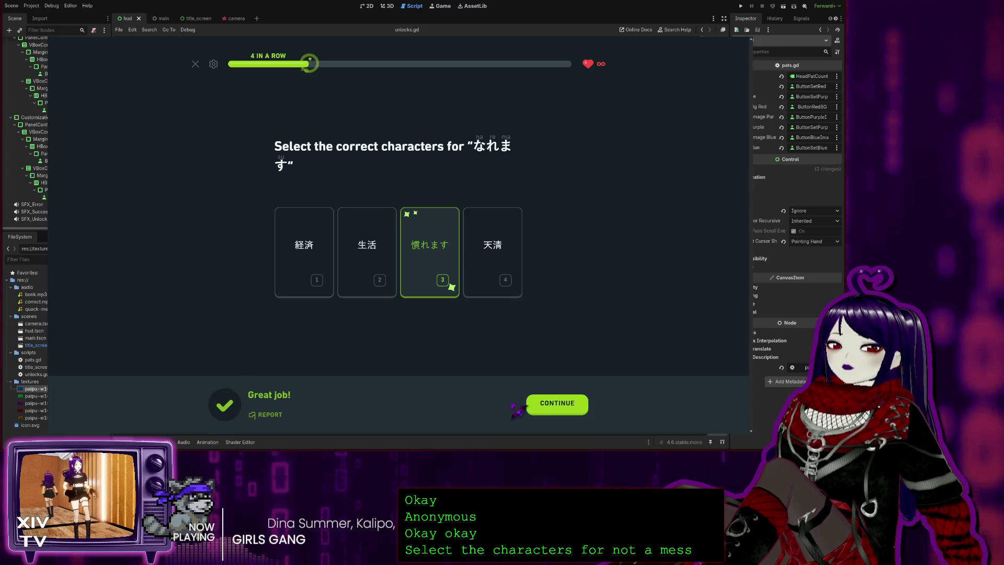
{"action": "left_click", "coordinate": [545, 408]}
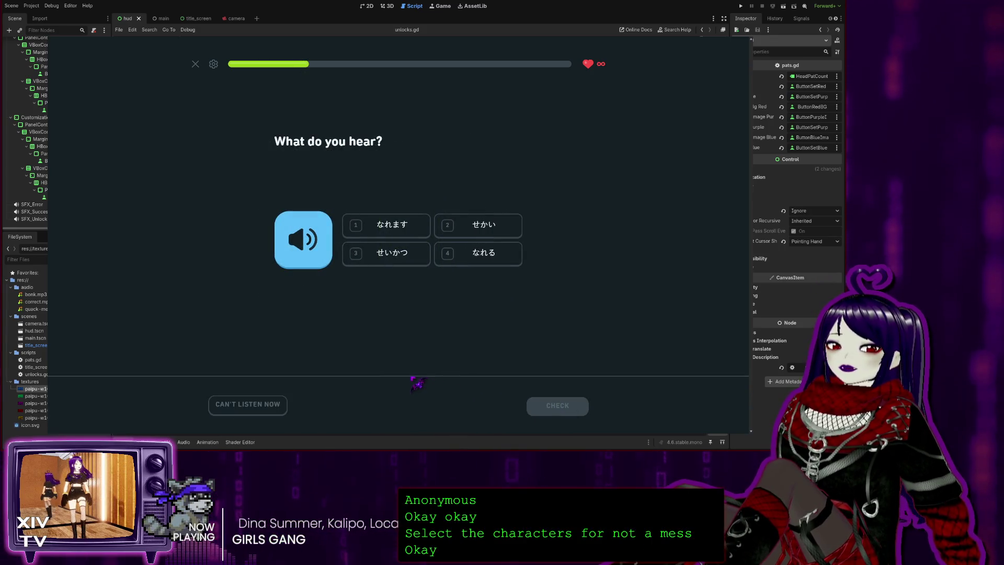
{"action": "left_click", "coordinate": [490, 264]}
{"action": "left_click", "coordinate": [562, 410]}
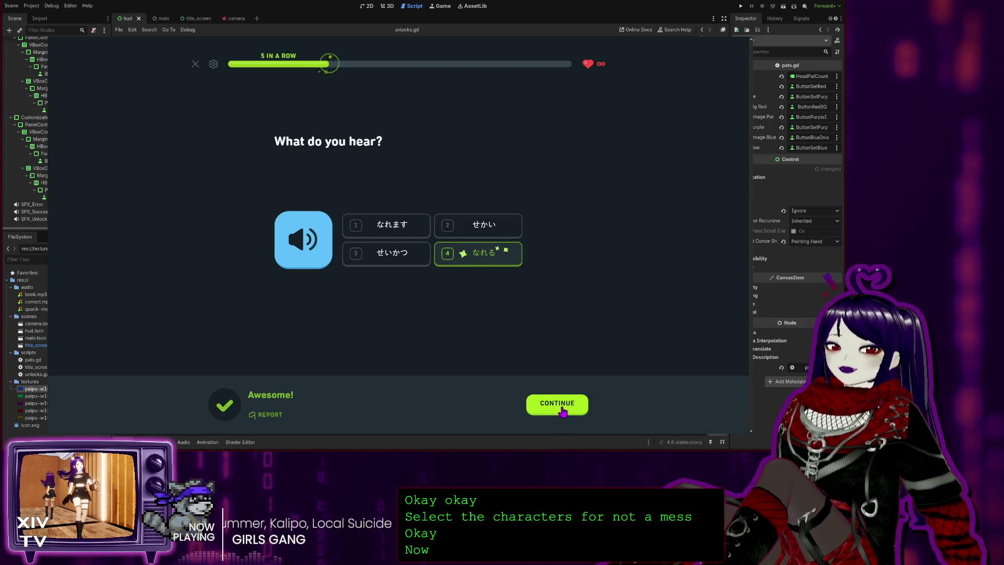
{"action": "left_click", "coordinate": [562, 410]}
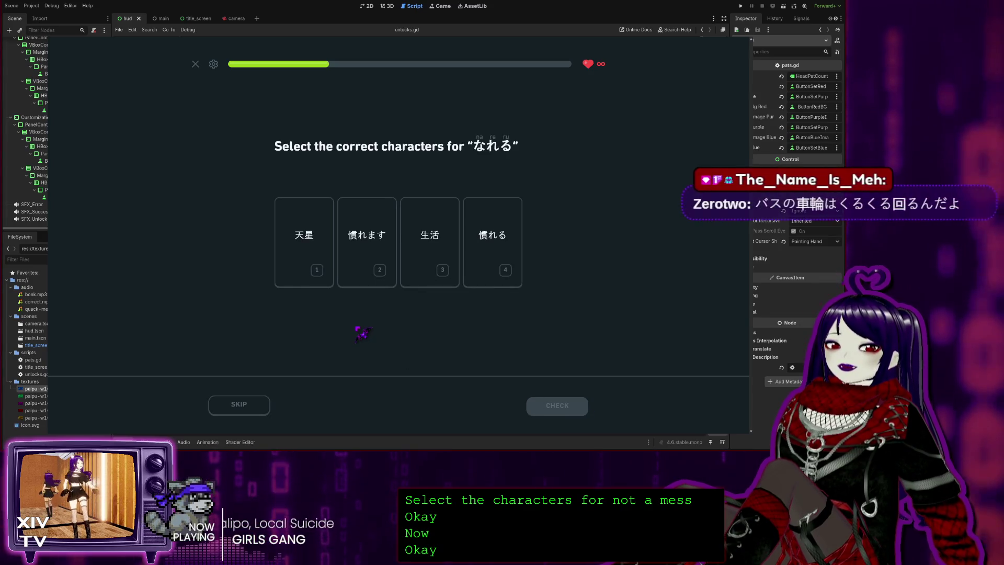
Choose 慣れる for なれる, then なれて as the heard word
{"action": "left_click", "coordinate": [486, 277]}
{"action": "left_click", "coordinate": [547, 412]}
{"action": "left_click", "coordinate": [548, 416]}
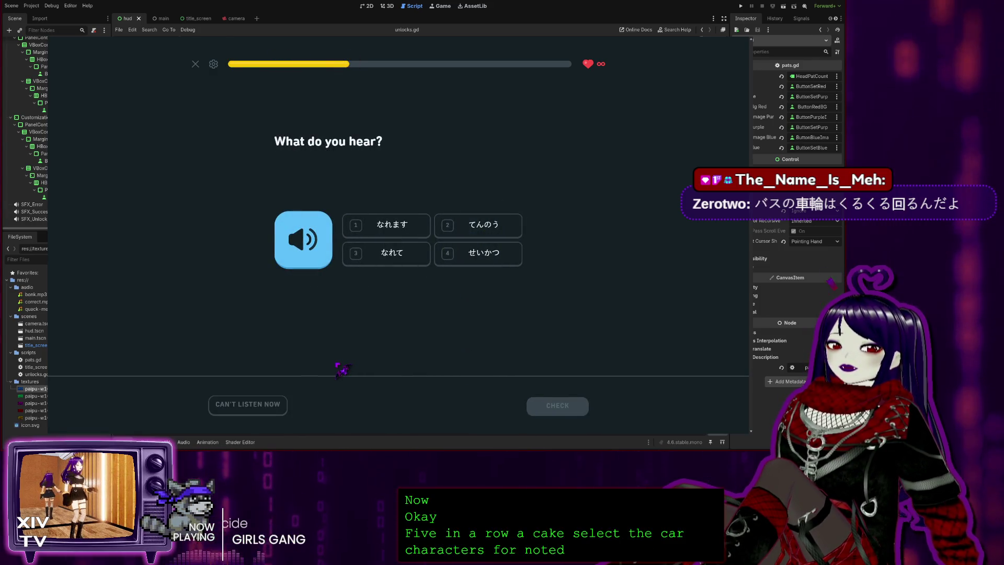
{"action": "left_click", "coordinate": [380, 258]}
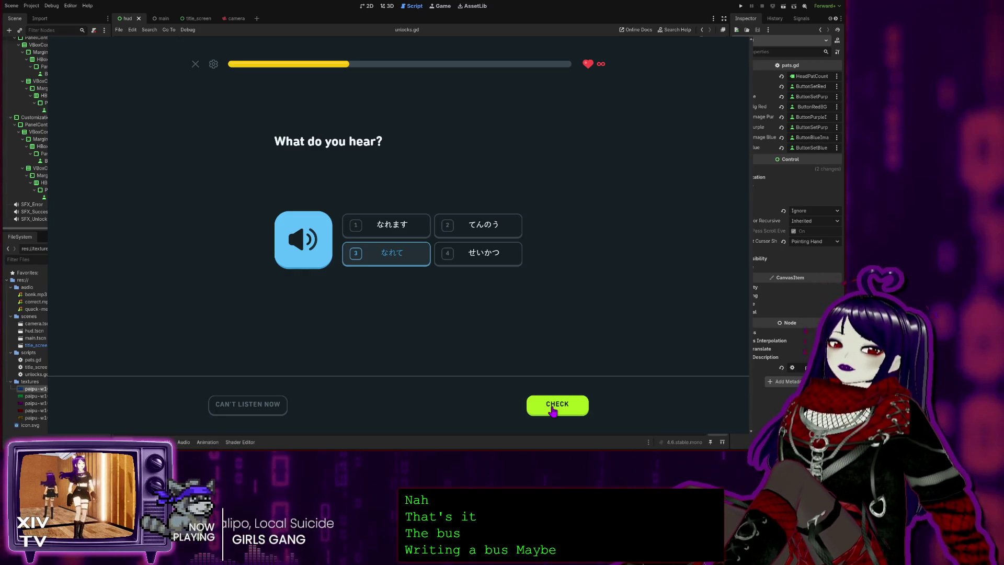
{"action": "left_click", "coordinate": [552, 410]}
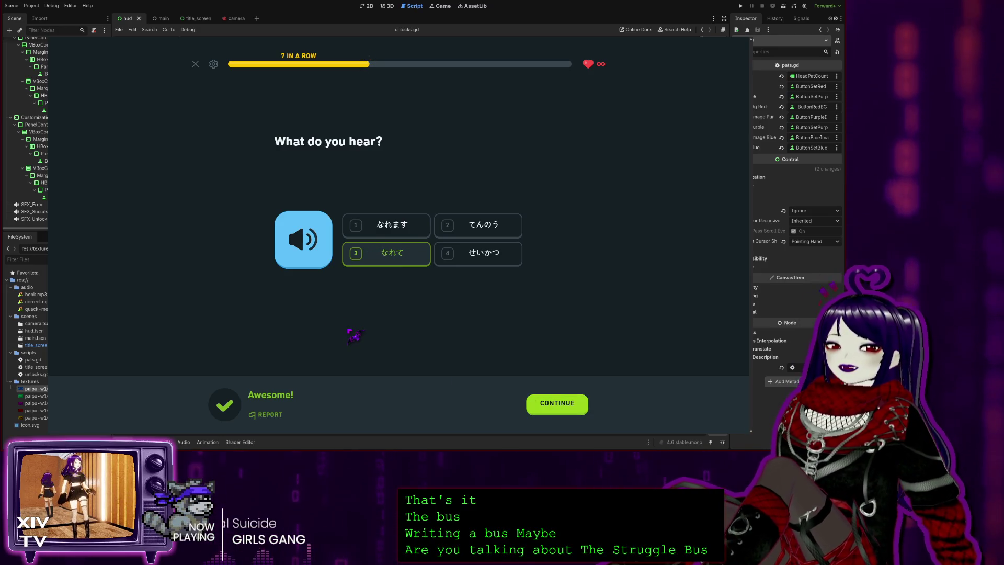
{"action": "left_click", "coordinate": [557, 404]}
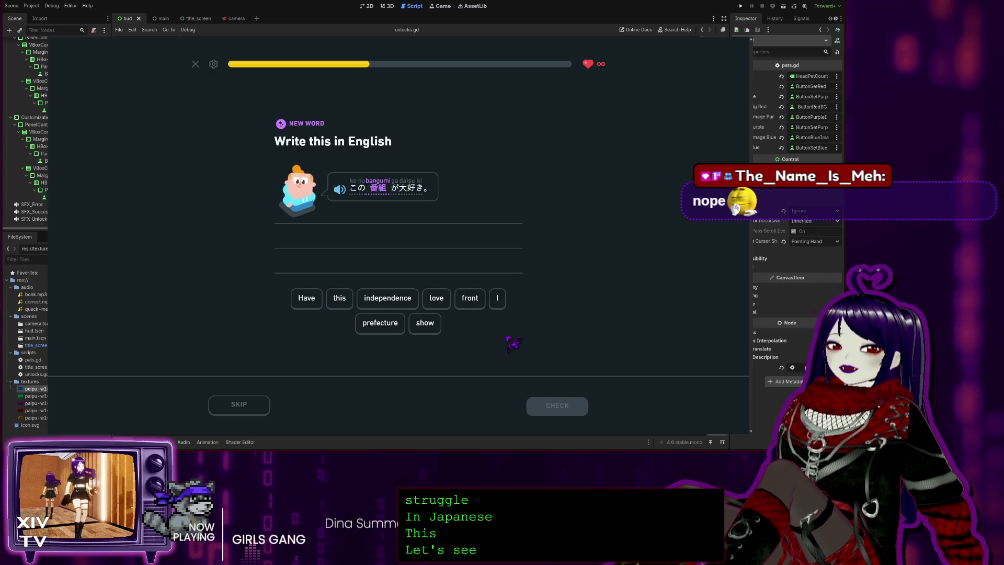
Build 'I love this show' from the I, love, this, show tiles and submit it
{"action": "left_click", "coordinate": [498, 299]}
{"action": "left_click", "coordinate": [437, 298]}
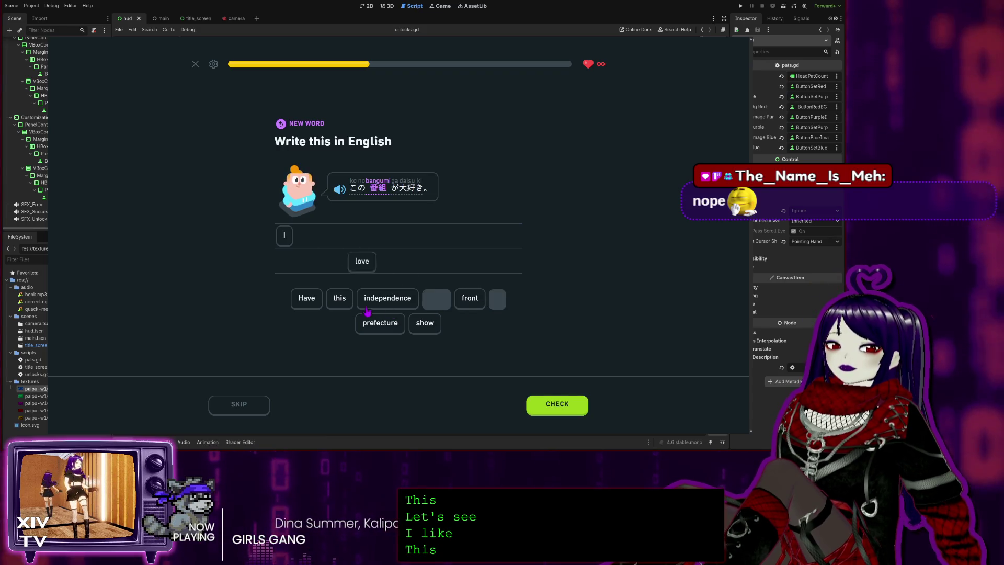
{"action": "left_click", "coordinate": [340, 299]}
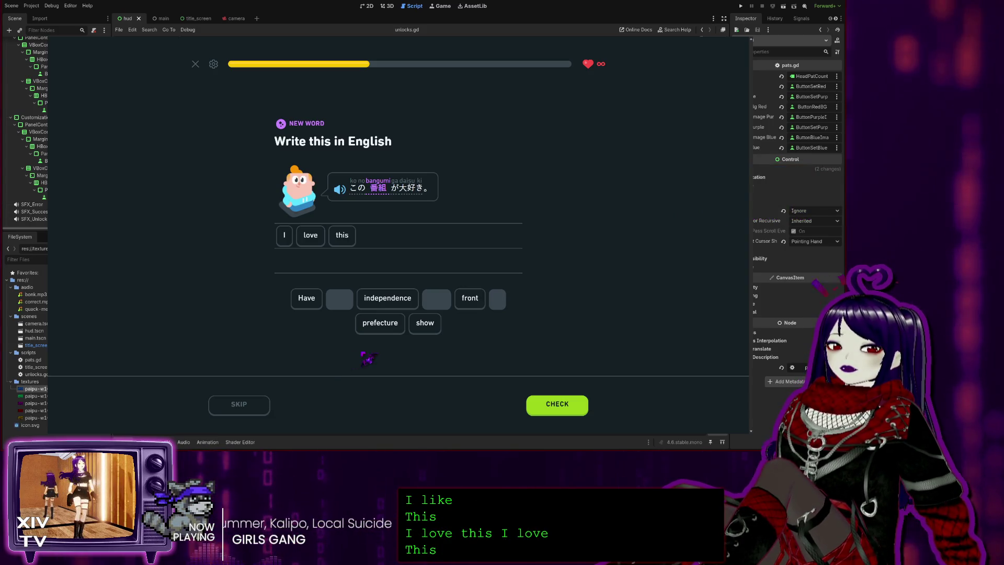
{"action": "left_click", "coordinate": [439, 329]}
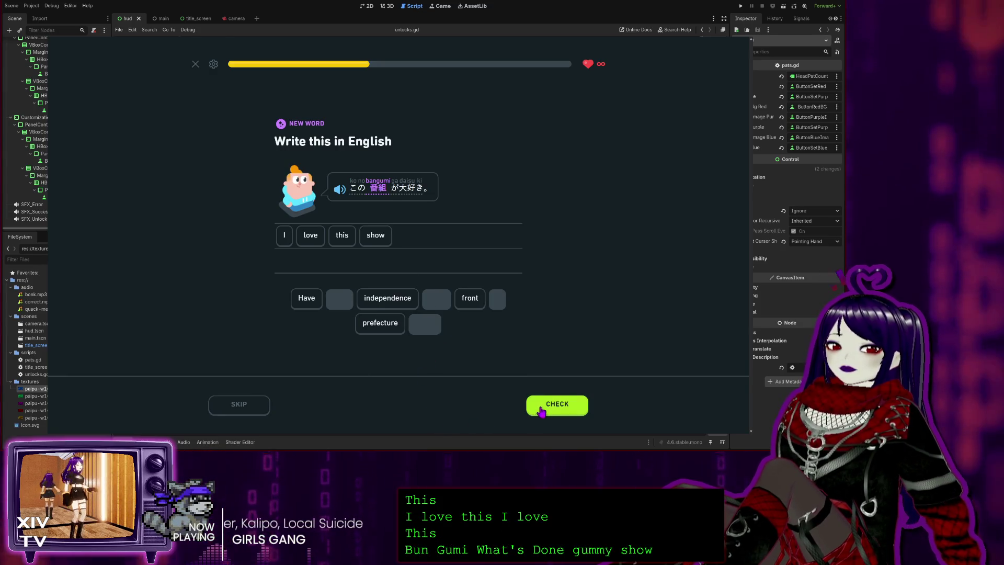
{"action": "left_click", "coordinate": [541, 411]}
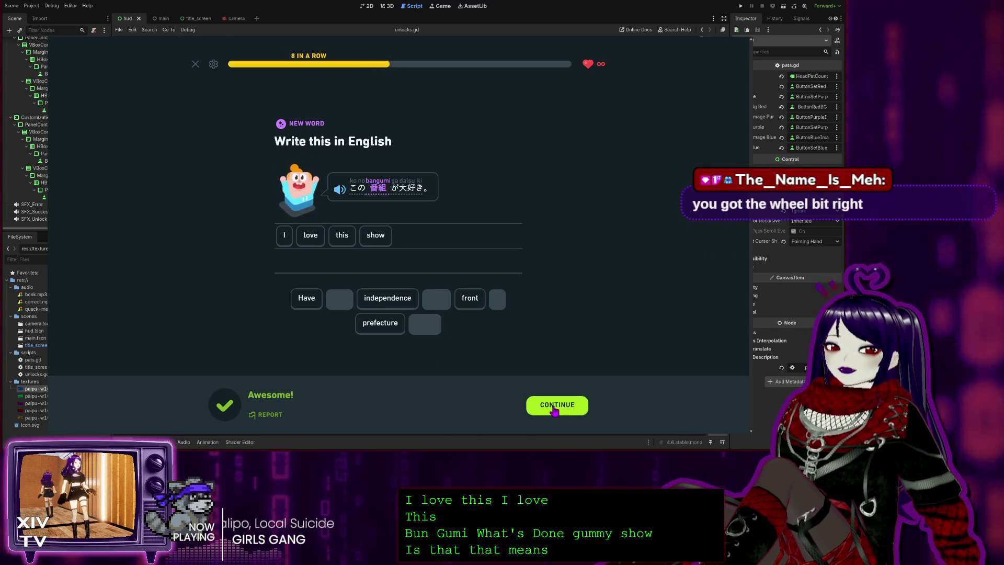
{"action": "left_click", "coordinate": [544, 410]}
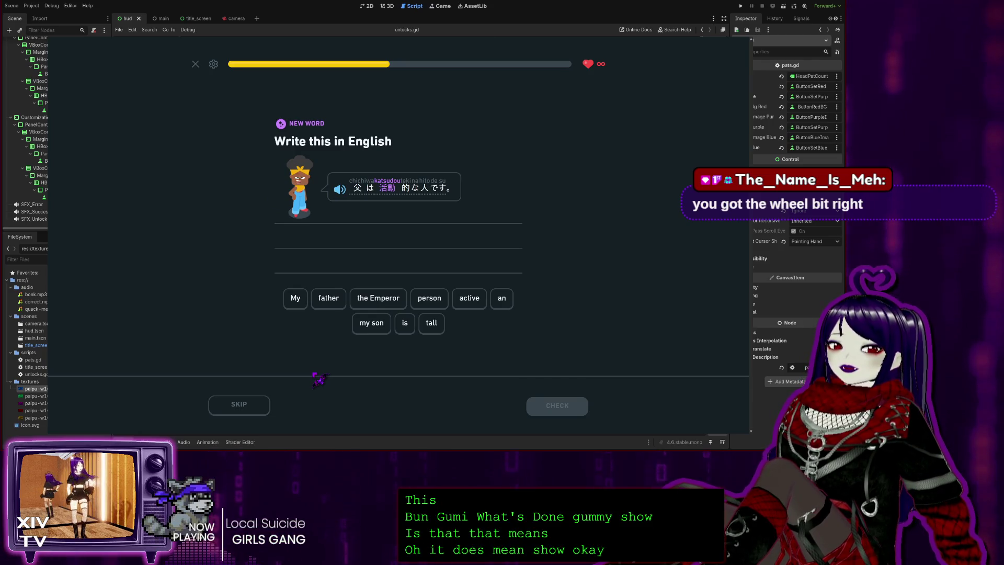
Build 'My father is an active person' from the word tiles and submit it
{"action": "left_click", "coordinate": [295, 298]}
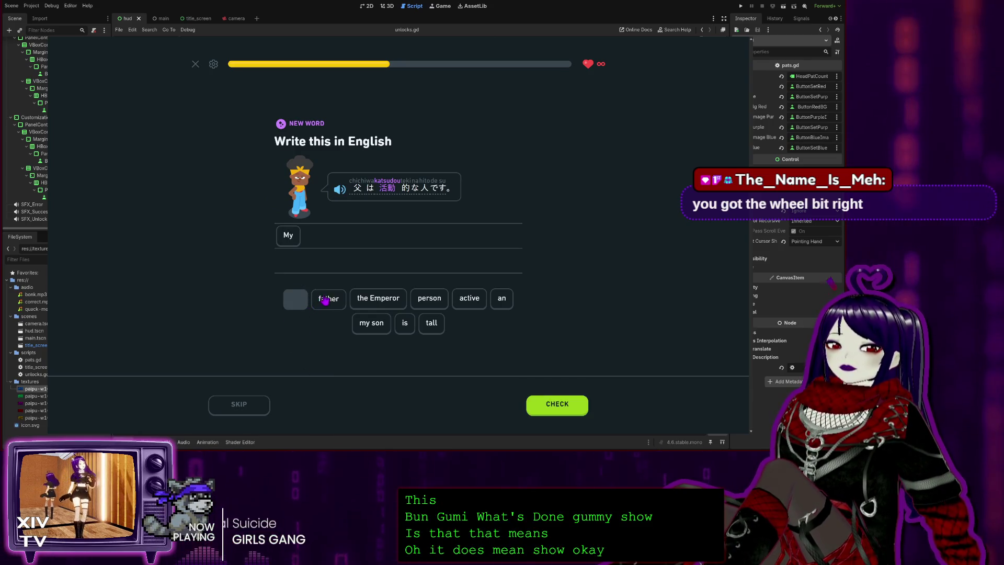
{"action": "left_click", "coordinate": [325, 299]}
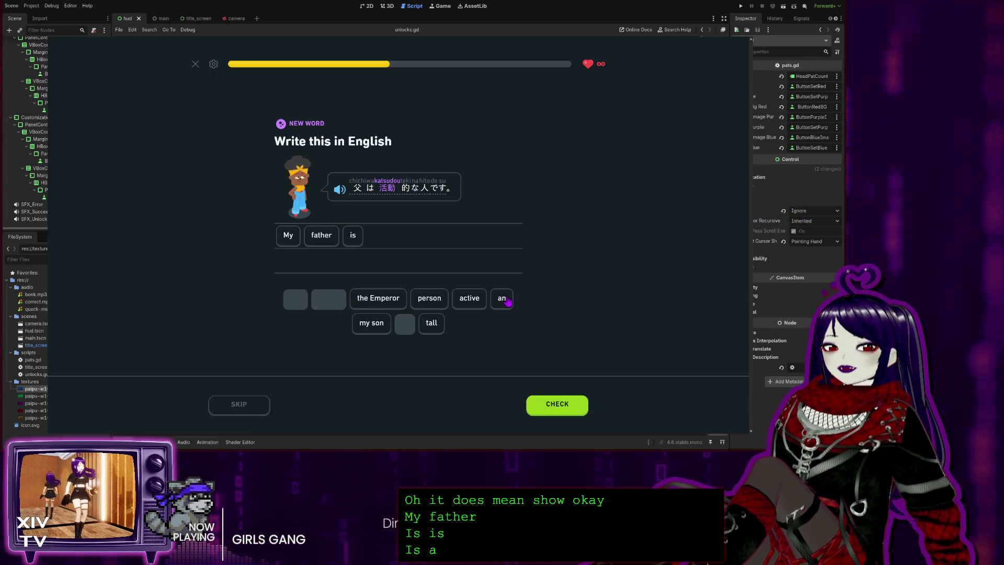
{"action": "left_click", "coordinate": [503, 299]}
{"action": "left_click", "coordinate": [472, 300]}
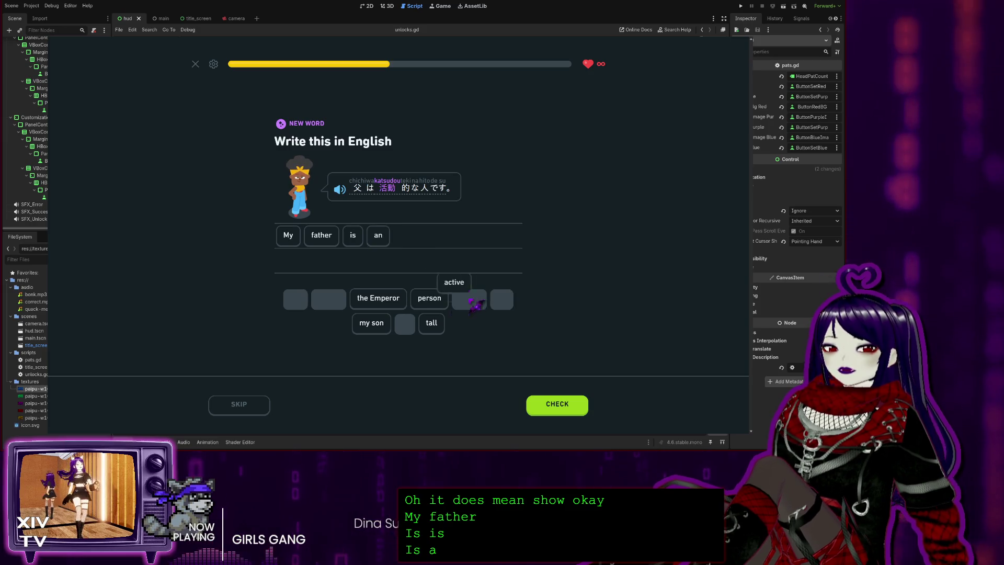
{"action": "left_click", "coordinate": [438, 300]}
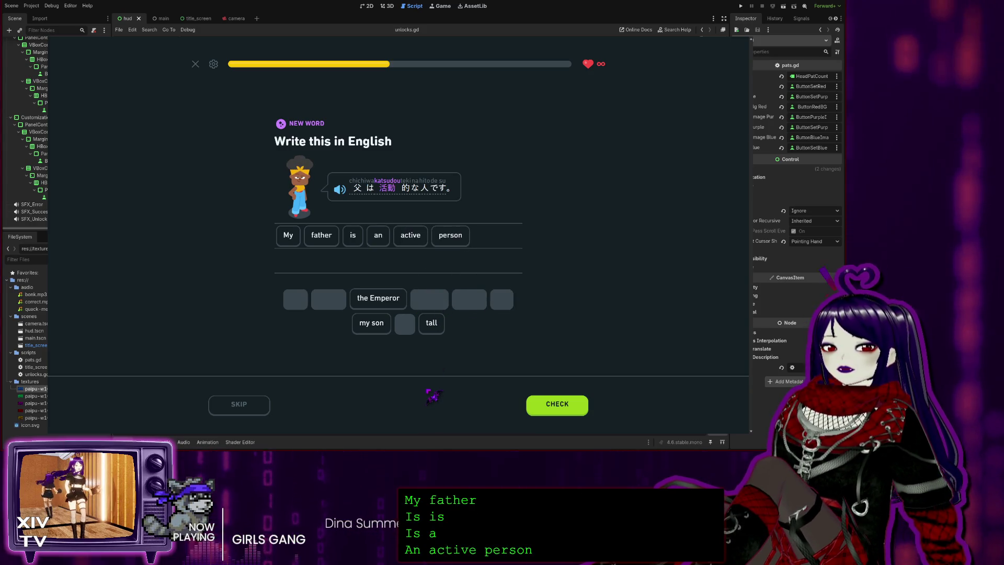
{"action": "left_click", "coordinate": [556, 404]}
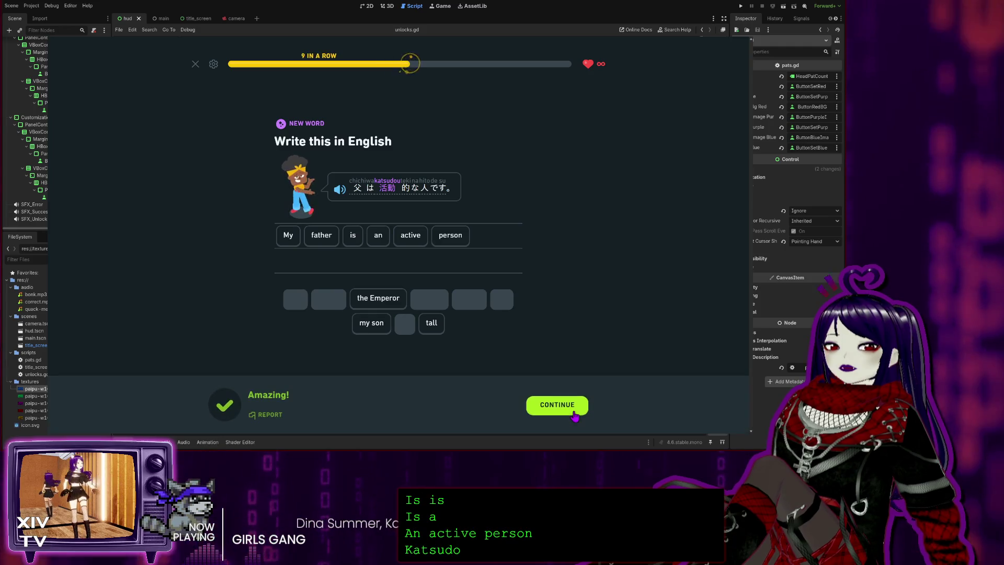
{"action": "left_click", "coordinate": [557, 404]}
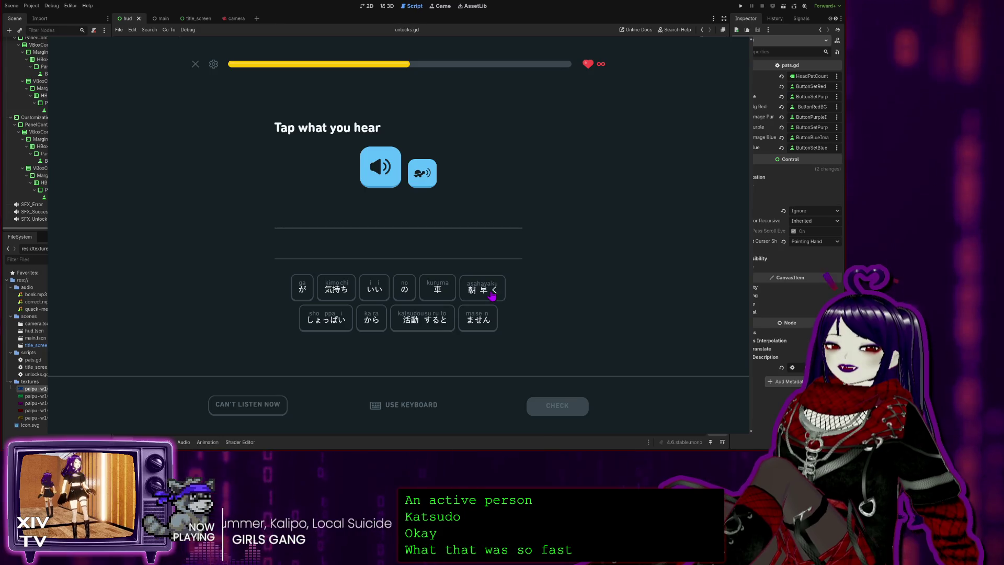
Assemble 朝早く から 活動すると 気持ち が いい, replaying the audio once, and submit
{"action": "left_click", "coordinate": [491, 295]}
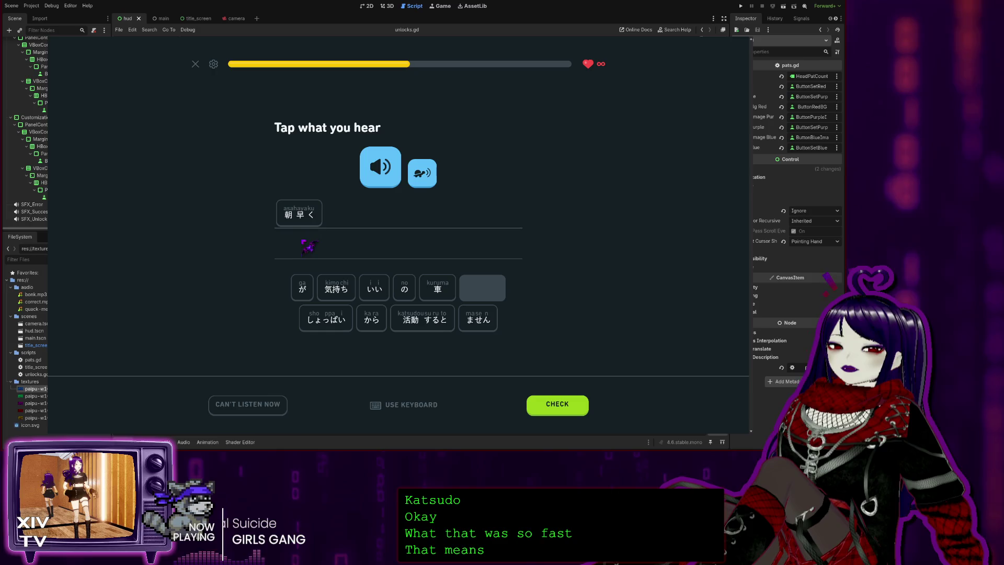
{"action": "left_click", "coordinate": [367, 184]}
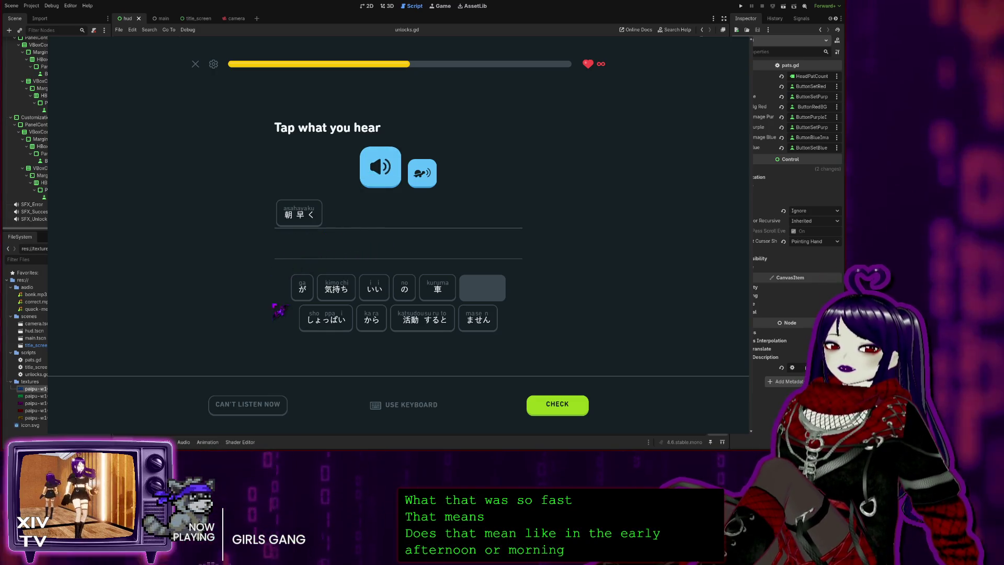
{"action": "left_click", "coordinate": [370, 320]}
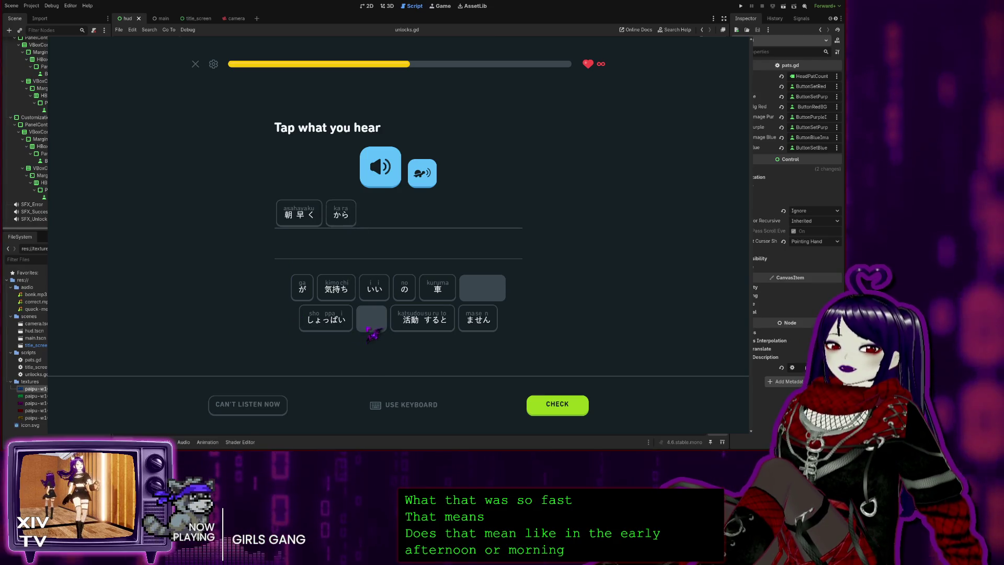
{"action": "left_click", "coordinate": [404, 324]}
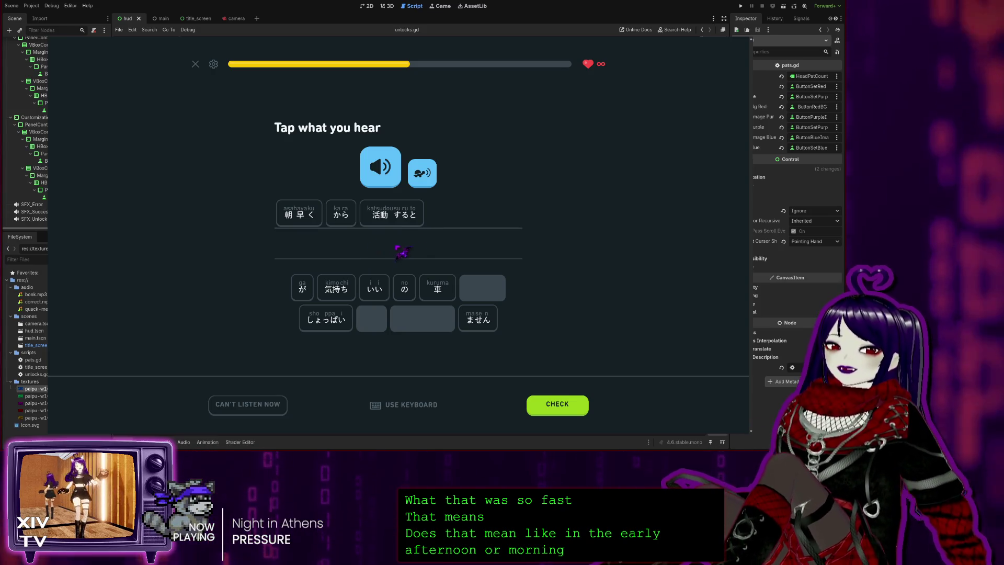
{"action": "left_click", "coordinate": [334, 292]}
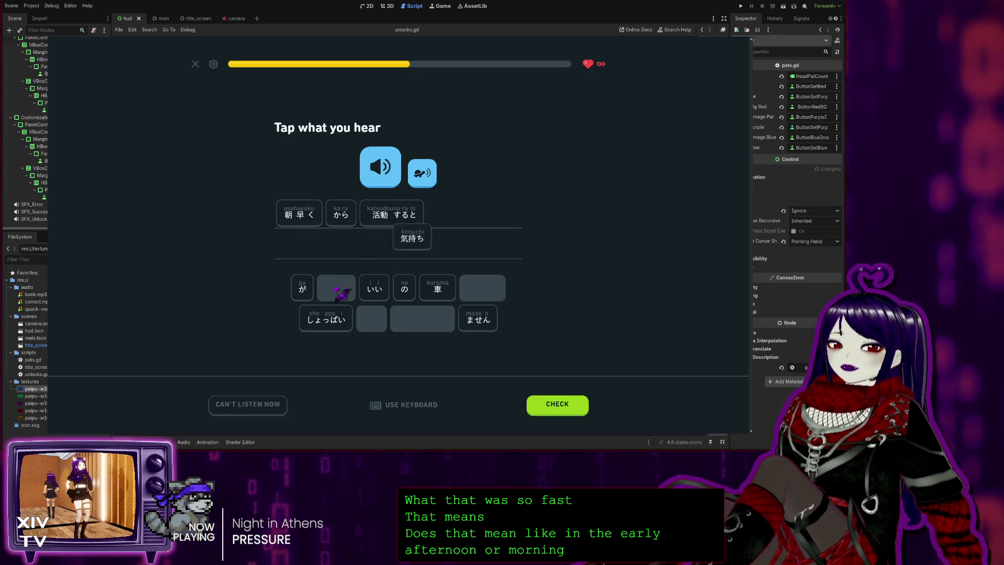
{"action": "left_click", "coordinate": [301, 288]}
{"action": "left_click", "coordinate": [368, 291]}
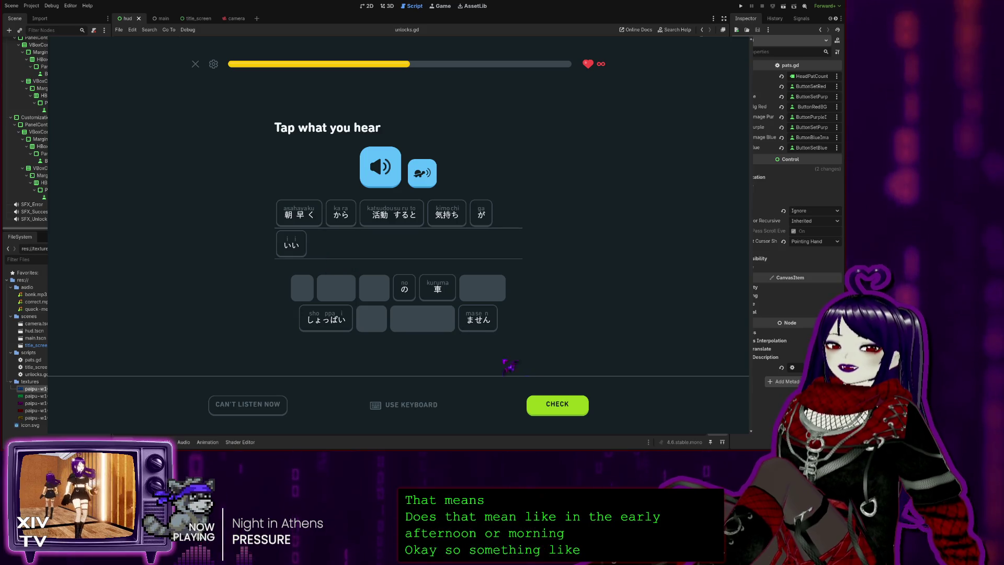
{"action": "left_click", "coordinate": [555, 408]}
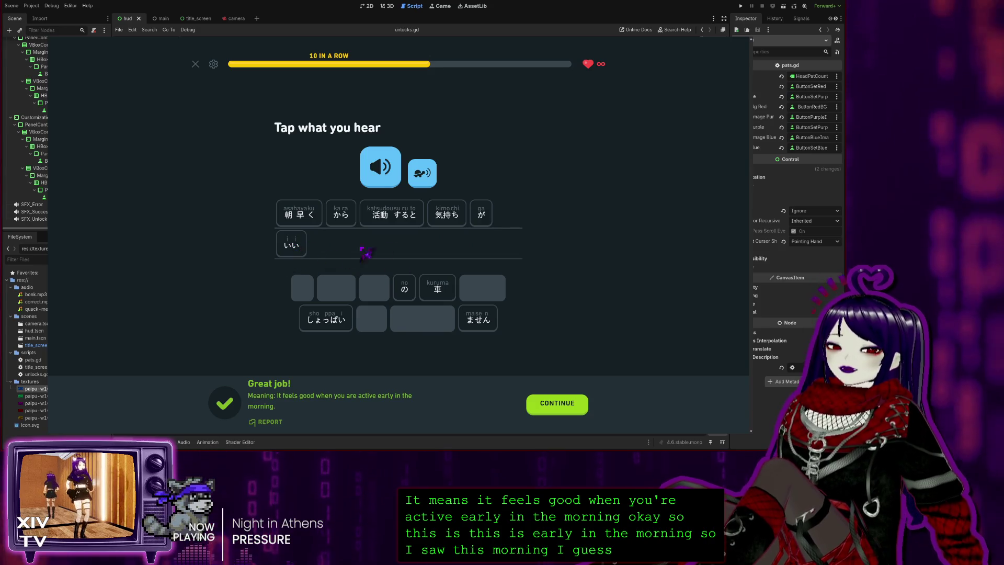
{"action": "left_click", "coordinate": [542, 413]}
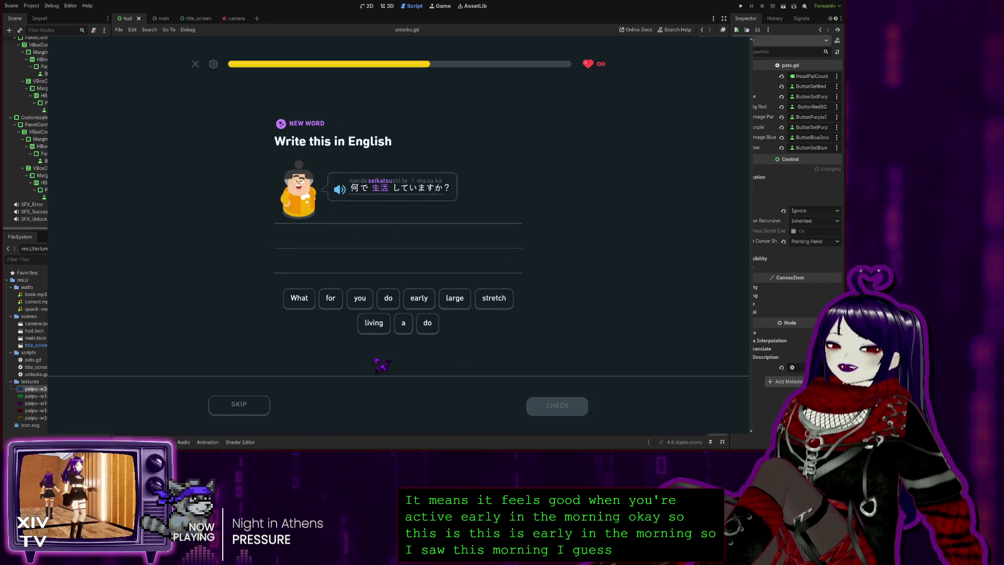
Build 'What do you do for a living' from the tiles and submit it
{"action": "left_click", "coordinate": [299, 298]}
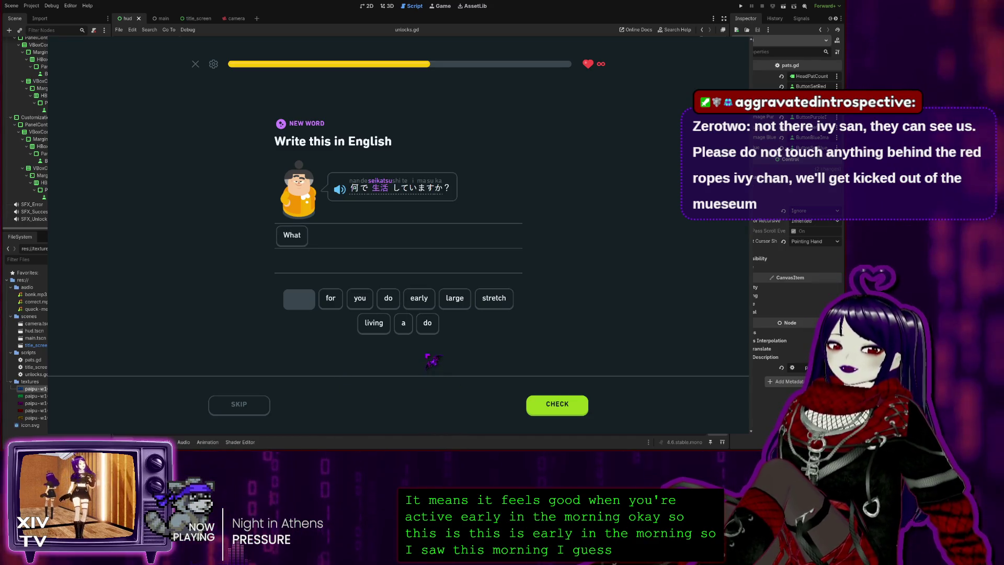
{"action": "left_click", "coordinate": [360, 297]}
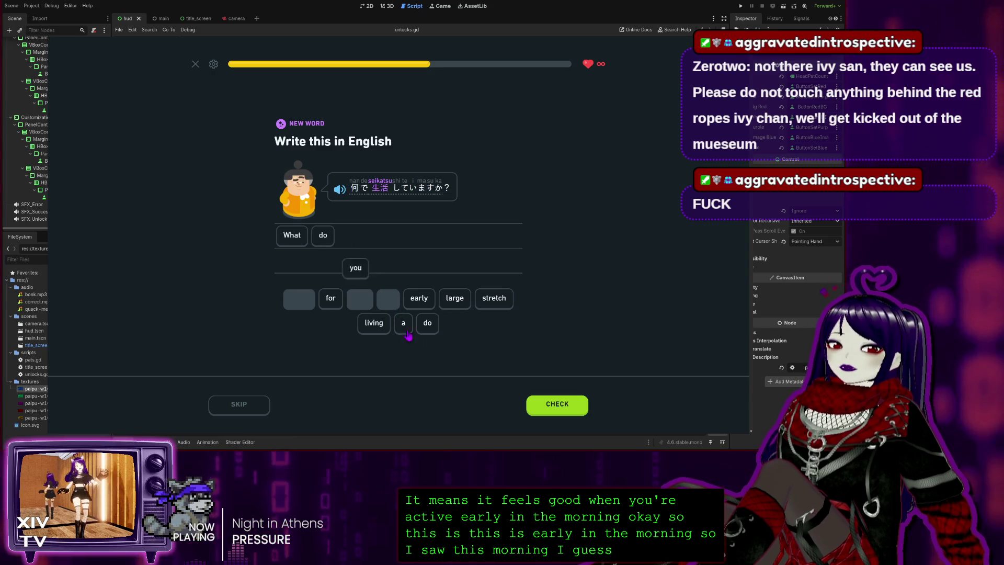
{"action": "left_click", "coordinate": [329, 302]}
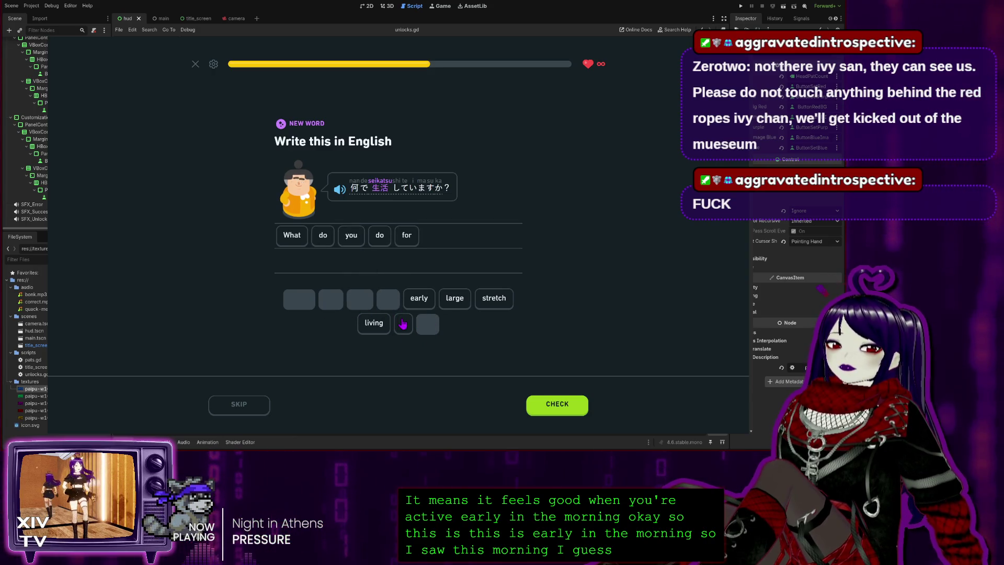
{"action": "left_click", "coordinate": [374, 323]}
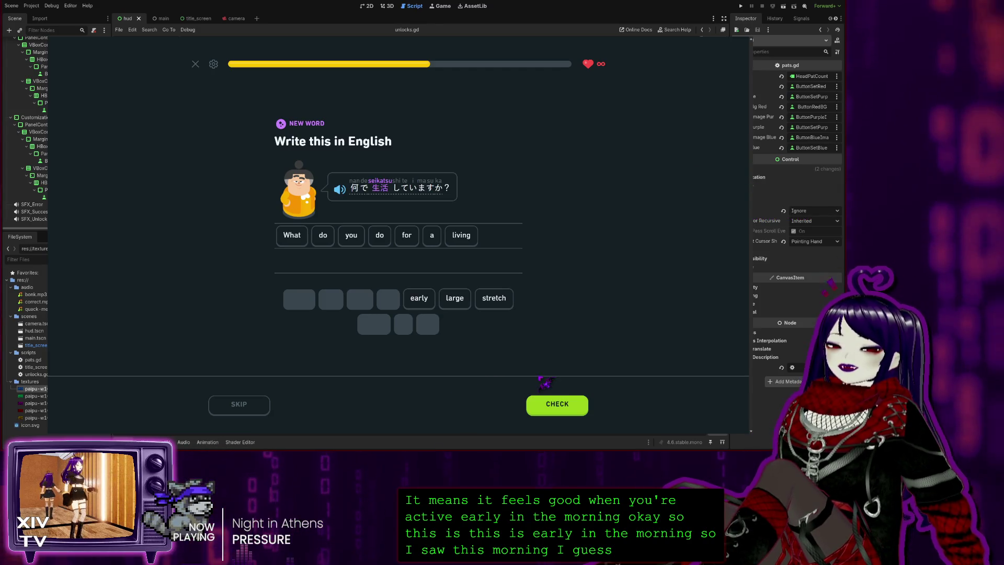
{"action": "left_click", "coordinate": [546, 404]}
{"action": "left_click", "coordinate": [546, 404]}
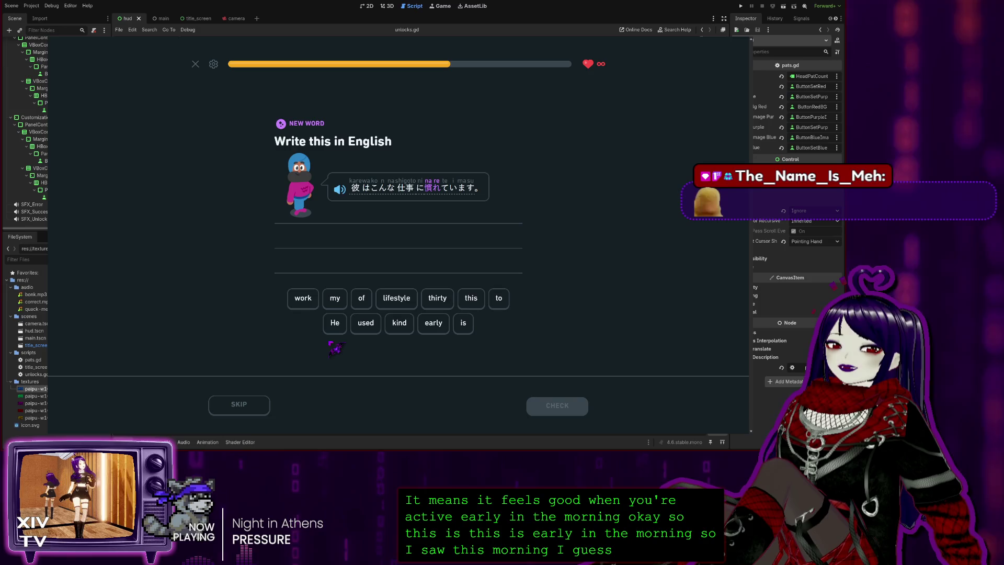
Build 'He is used to this kind of work' from the tiles and submit it
{"action": "left_click", "coordinate": [334, 323]}
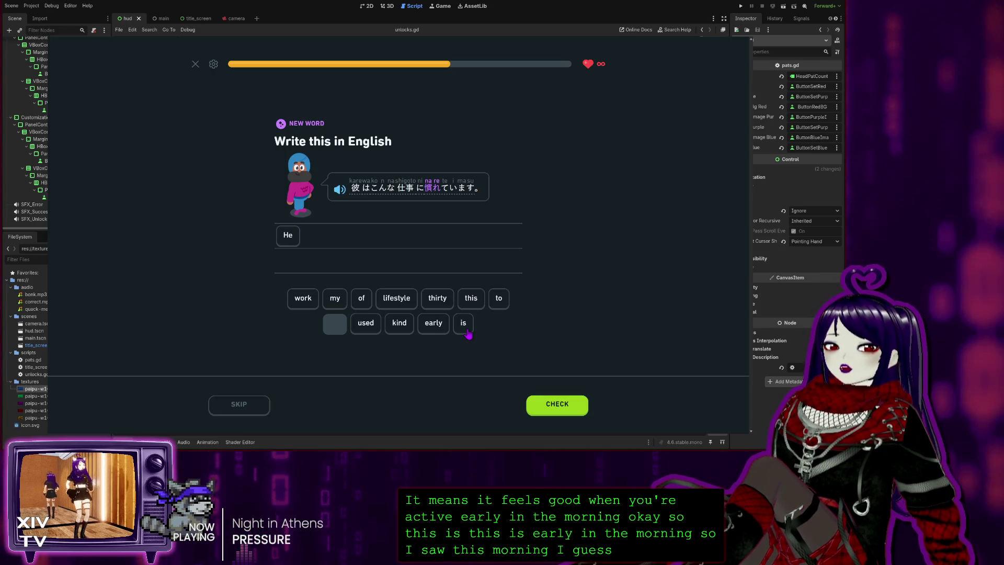
{"action": "mouse_move", "coordinate": [430, 192]}
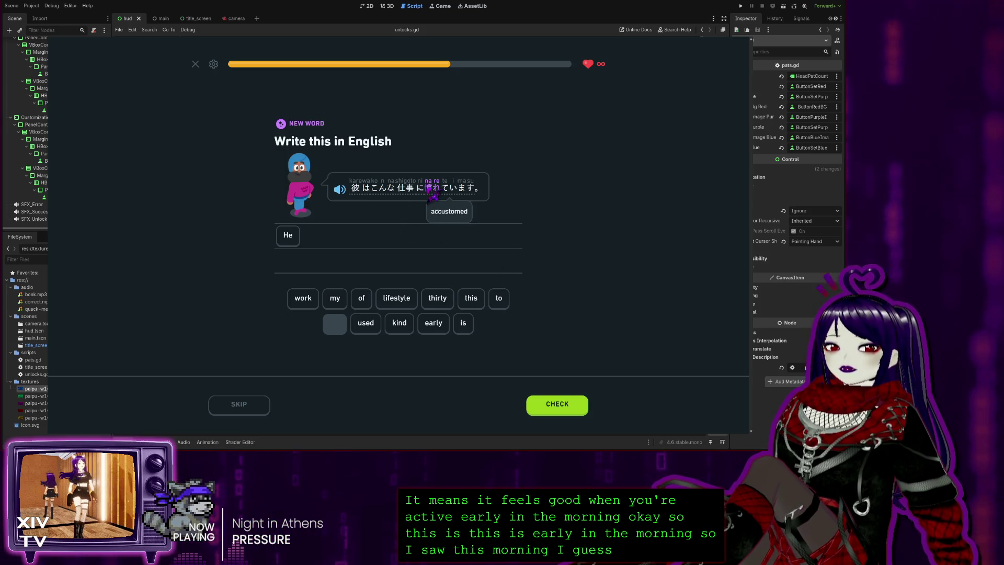
{"action": "left_click", "coordinate": [463, 323]}
{"action": "left_click", "coordinate": [357, 326]}
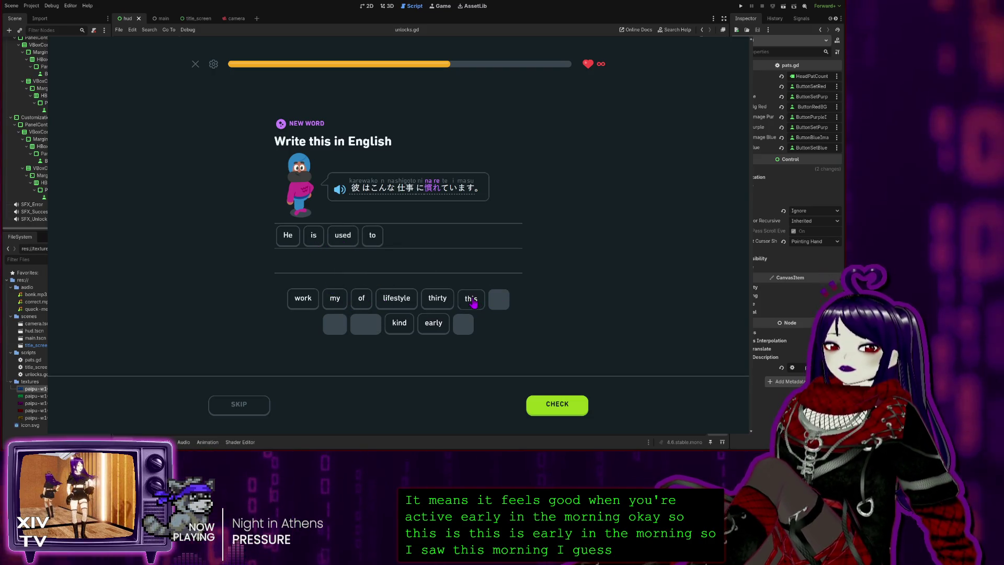
{"action": "left_click", "coordinate": [471, 299]}
{"action": "left_click", "coordinate": [399, 323]}
{"action": "left_click", "coordinate": [361, 299]}
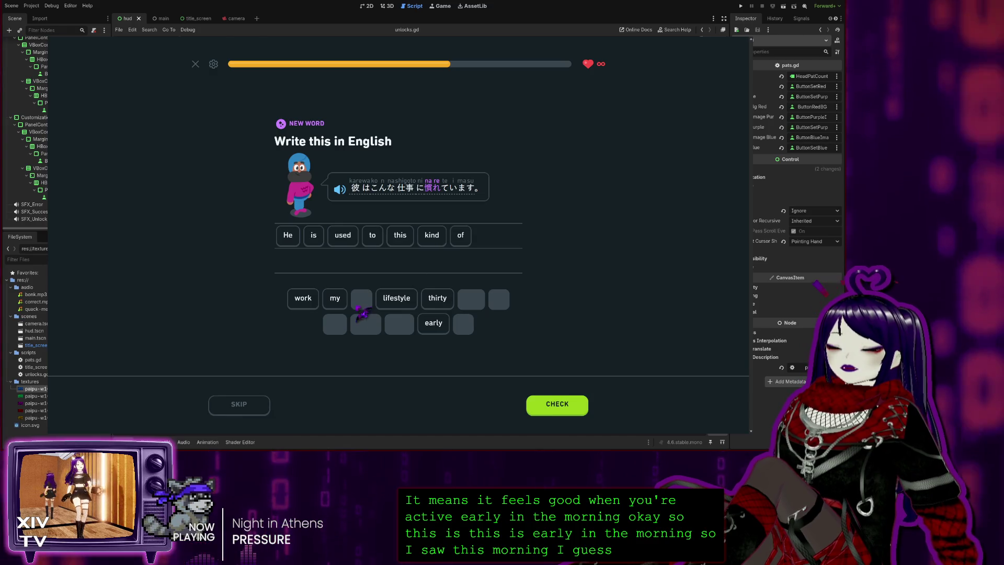
{"action": "left_click", "coordinate": [293, 304]}
{"action": "left_click", "coordinate": [558, 406]}
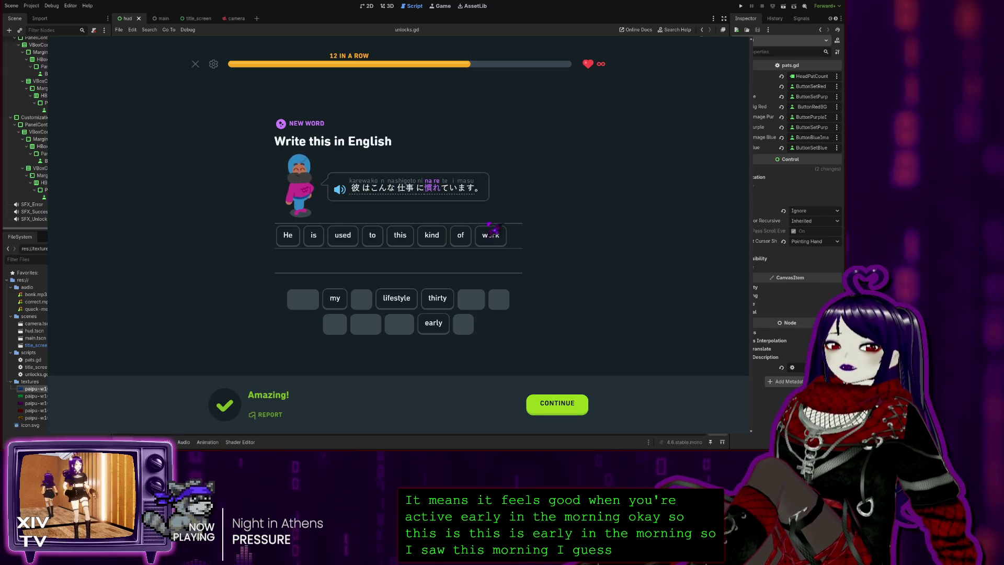
{"action": "mouse_move", "coordinate": [436, 197]}
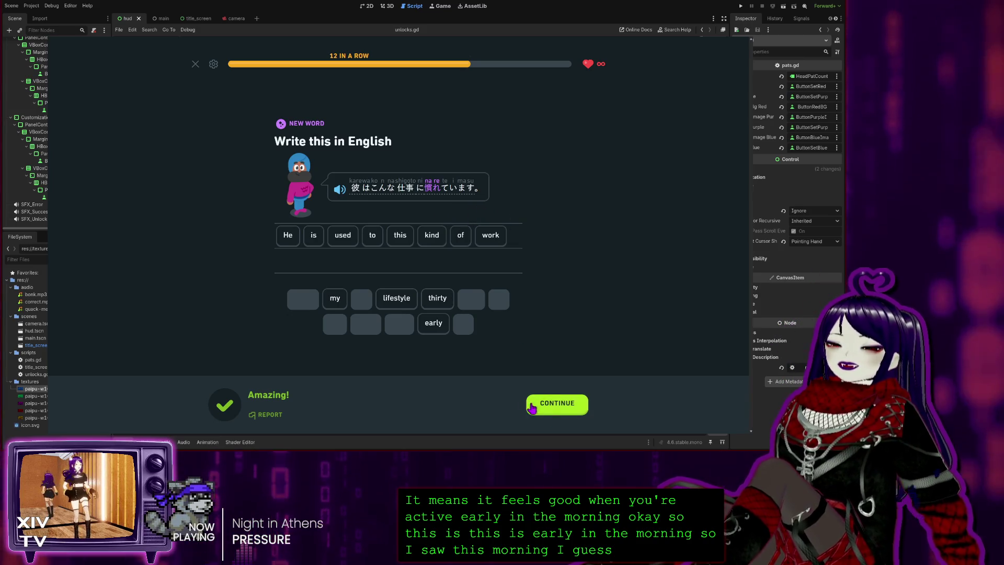
{"action": "left_click", "coordinate": [555, 403]}
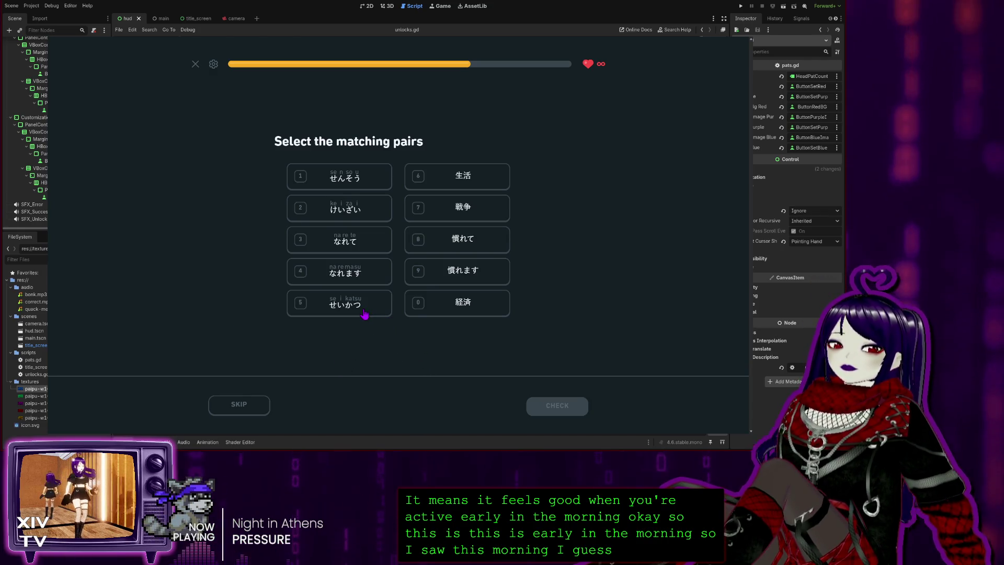
Match 経済, 戦争, 生活, 慣れて and 慣れます with their hiragana readings
{"action": "left_click", "coordinate": [463, 310]}
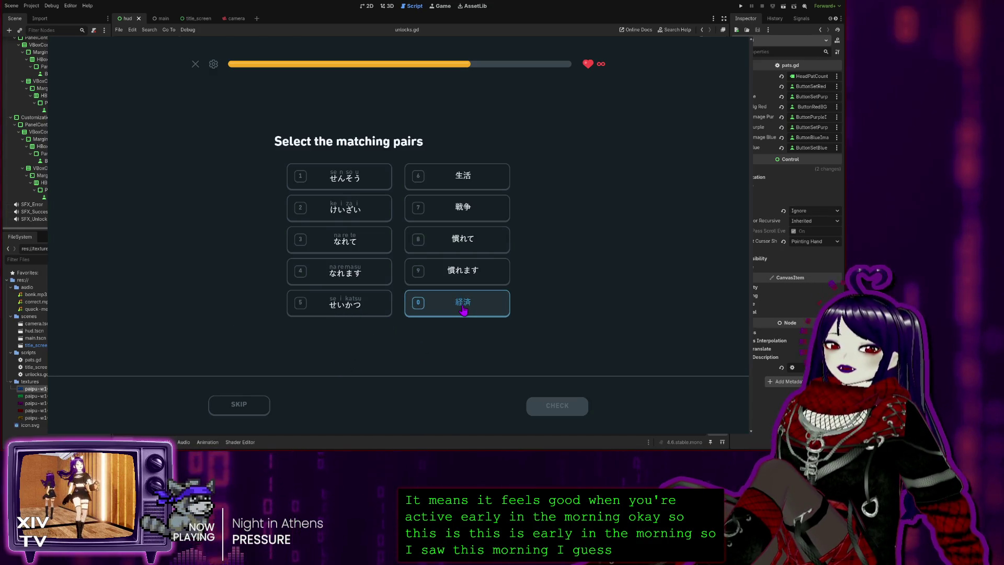
{"action": "left_click", "coordinate": [365, 209]}
{"action": "left_click", "coordinate": [460, 207]}
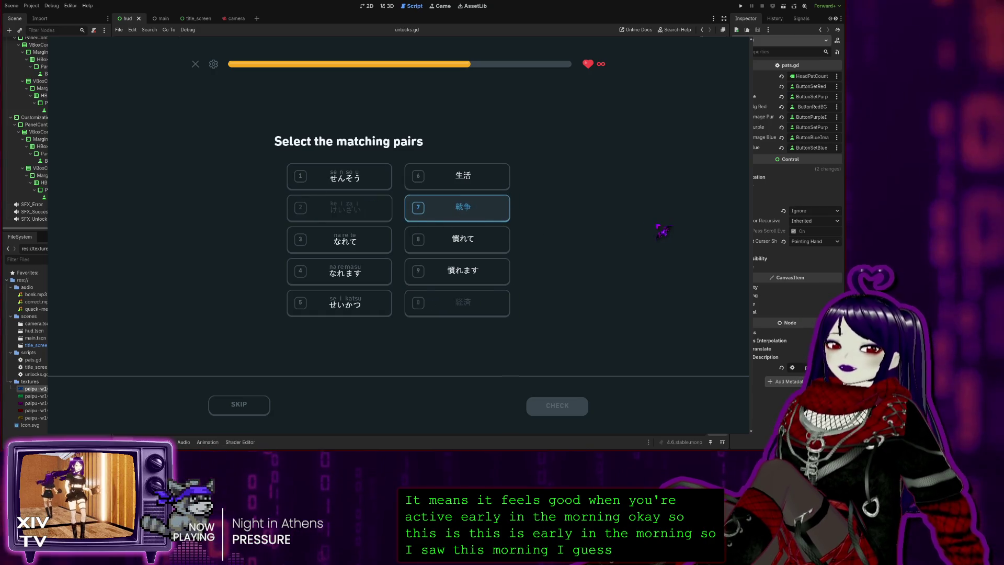
{"action": "left_click", "coordinate": [350, 183]}
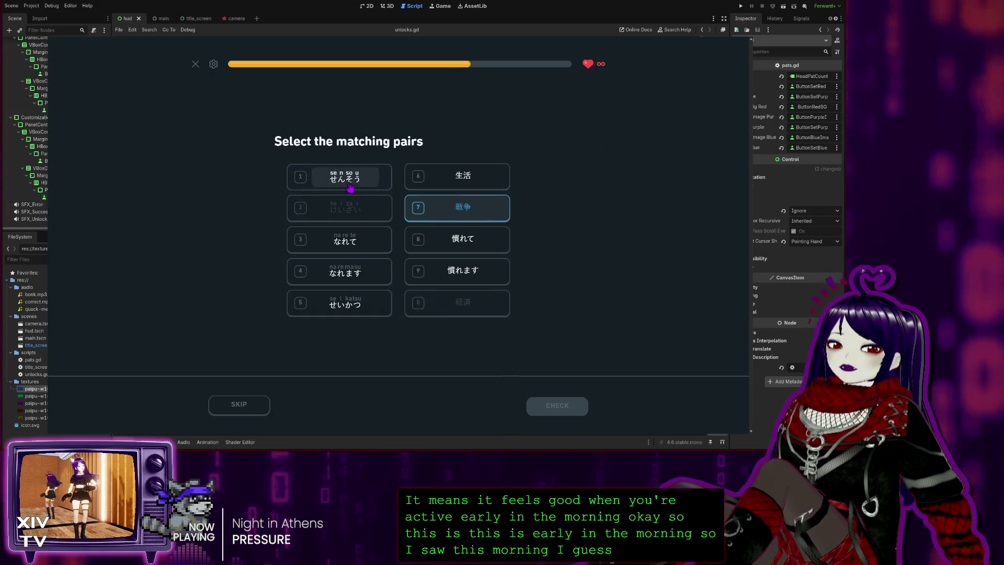
{"action": "left_click", "coordinate": [462, 175]}
{"action": "left_click", "coordinate": [336, 314]}
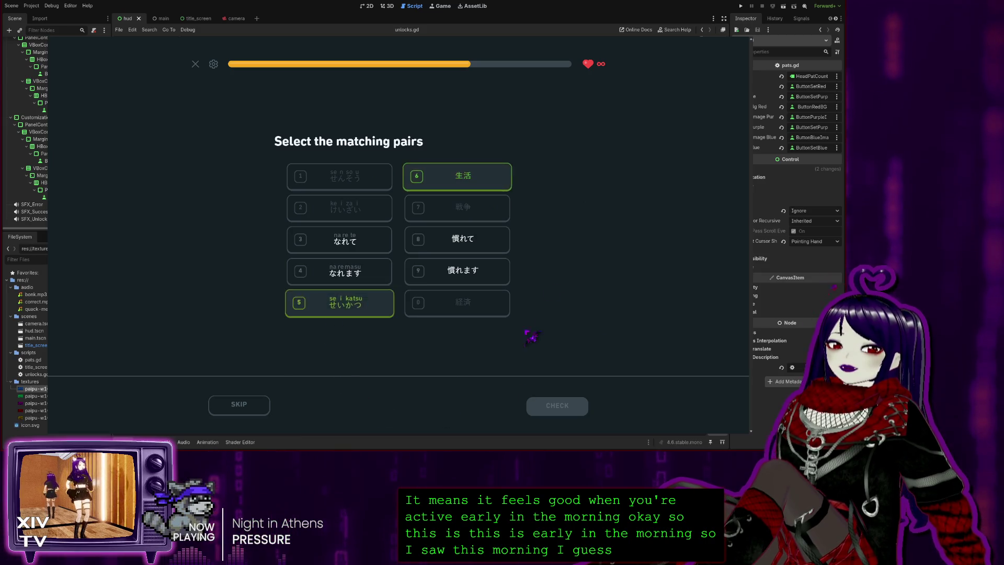
{"action": "left_click", "coordinate": [499, 245]}
{"action": "left_click", "coordinate": [362, 241]}
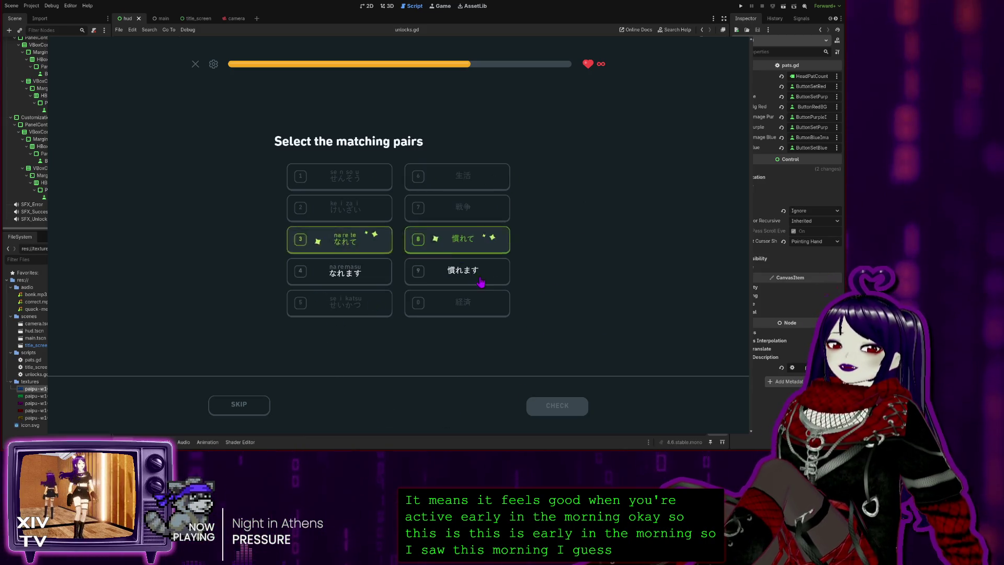
{"action": "left_click", "coordinate": [471, 271]}
{"action": "left_click", "coordinate": [371, 277]}
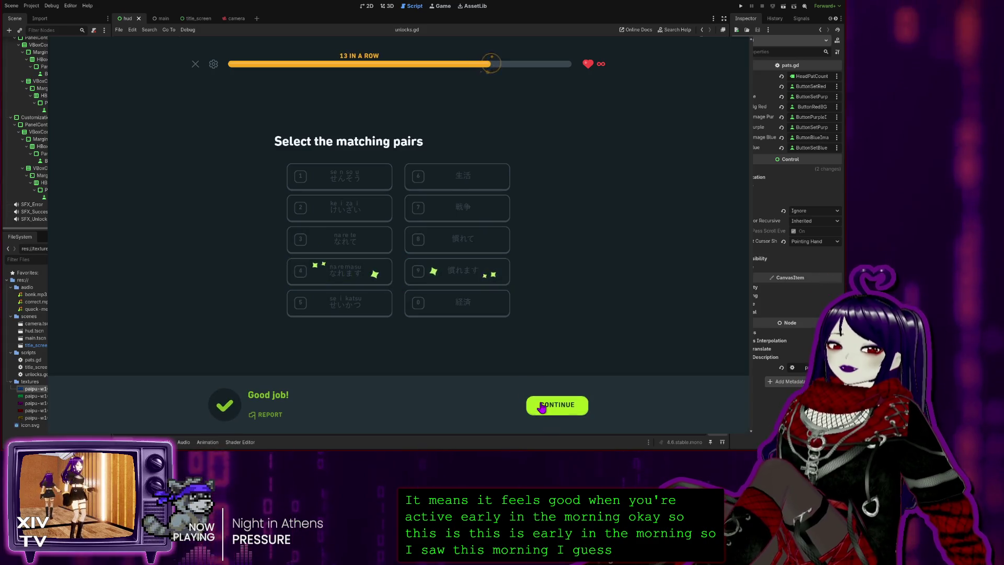
{"action": "left_click", "coordinate": [544, 405]}
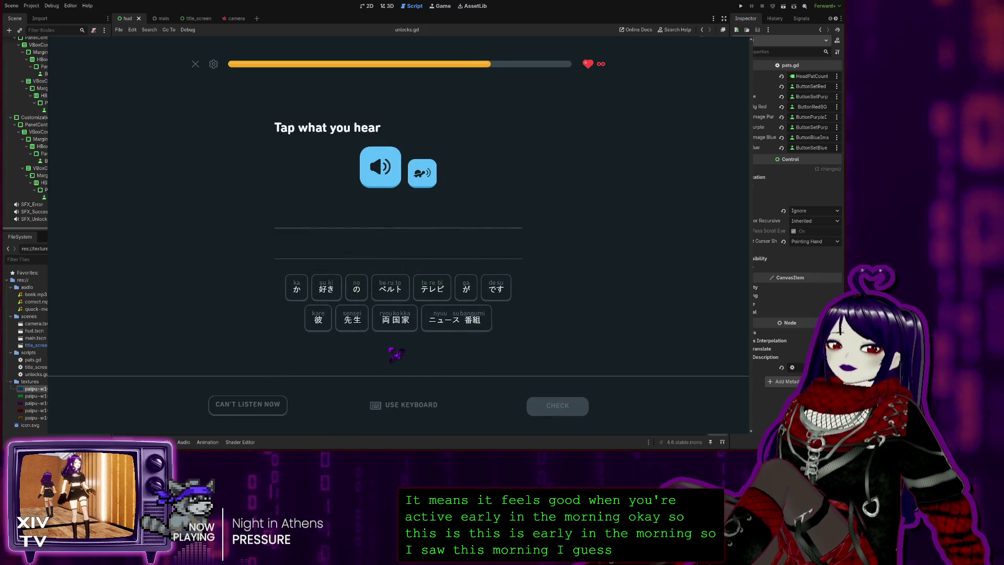
Assemble テレビ の ニュース 番組 が 好き です か from the tiles, check it, and continue
{"action": "left_click", "coordinate": [436, 291]}
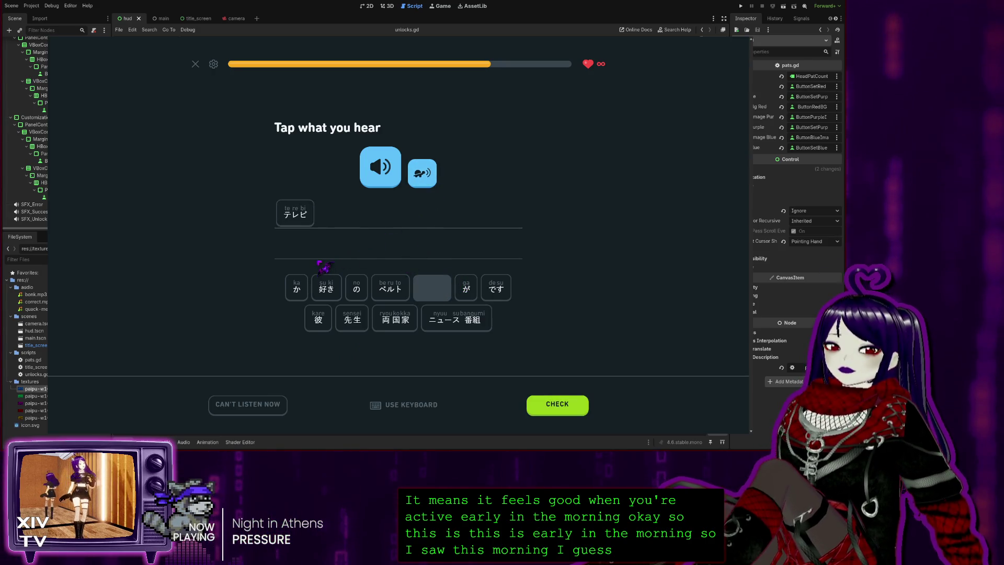
{"action": "left_click", "coordinate": [360, 292]}
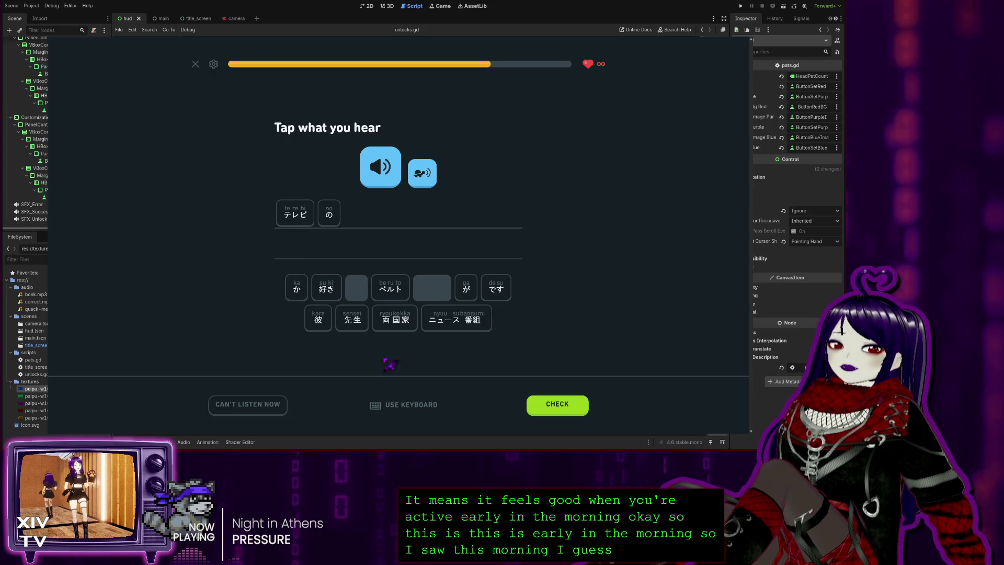
{"action": "left_click", "coordinate": [449, 324]}
{"action": "left_click", "coordinate": [464, 294]}
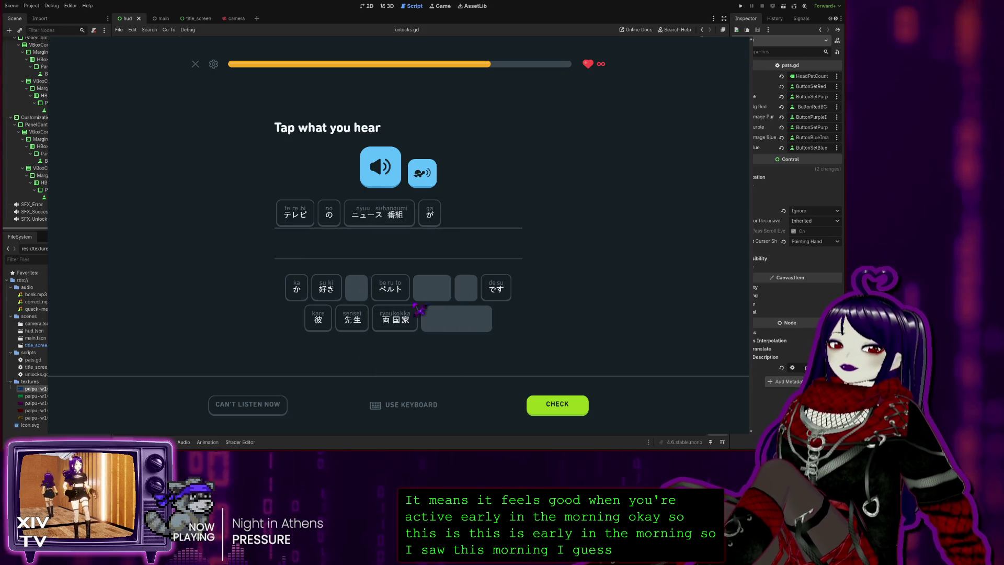
{"action": "left_click", "coordinate": [326, 293]}
{"action": "left_click", "coordinate": [496, 288]}
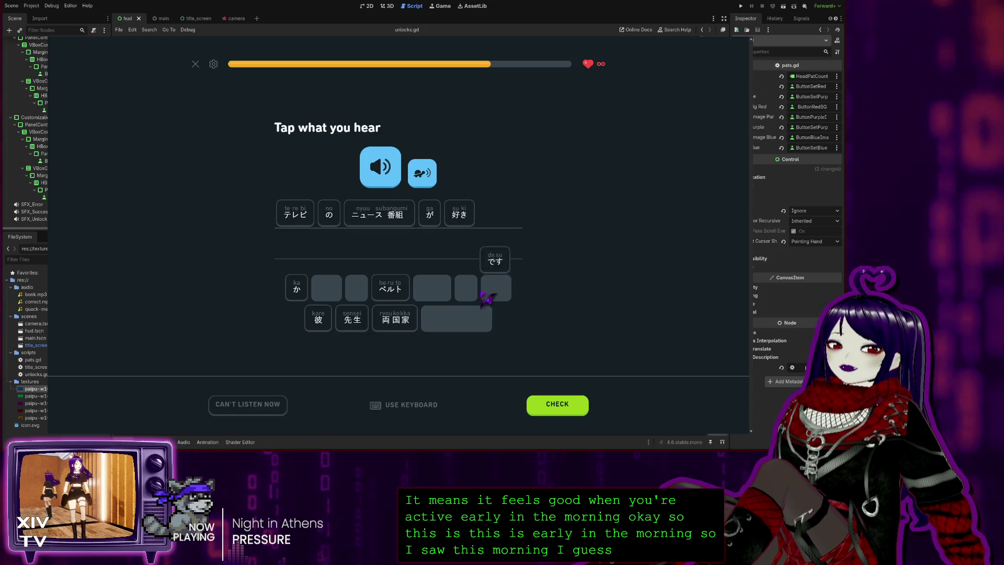
{"action": "left_click", "coordinate": [293, 289]}
{"action": "left_click", "coordinate": [559, 406]}
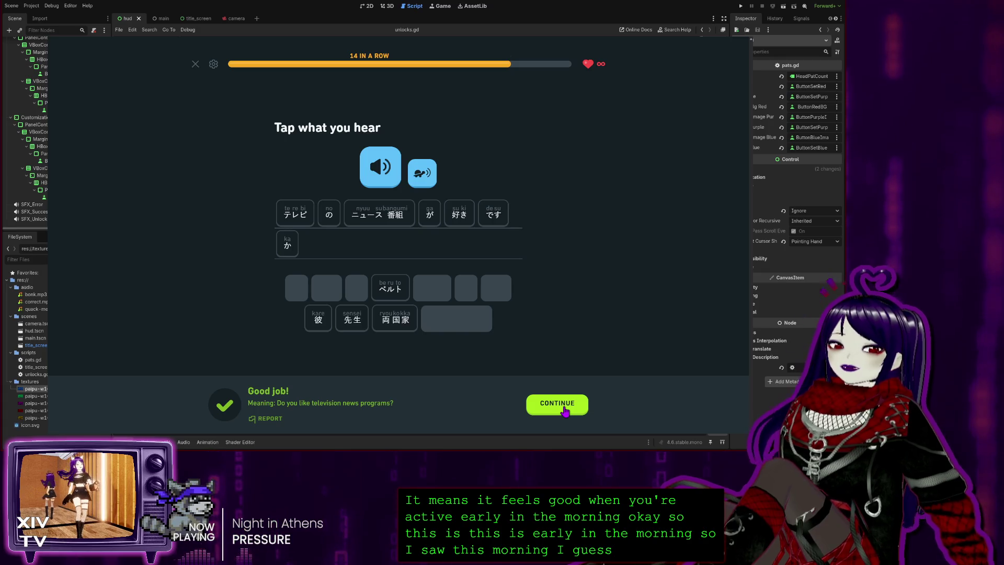
{"action": "left_click", "coordinate": [564, 403]}
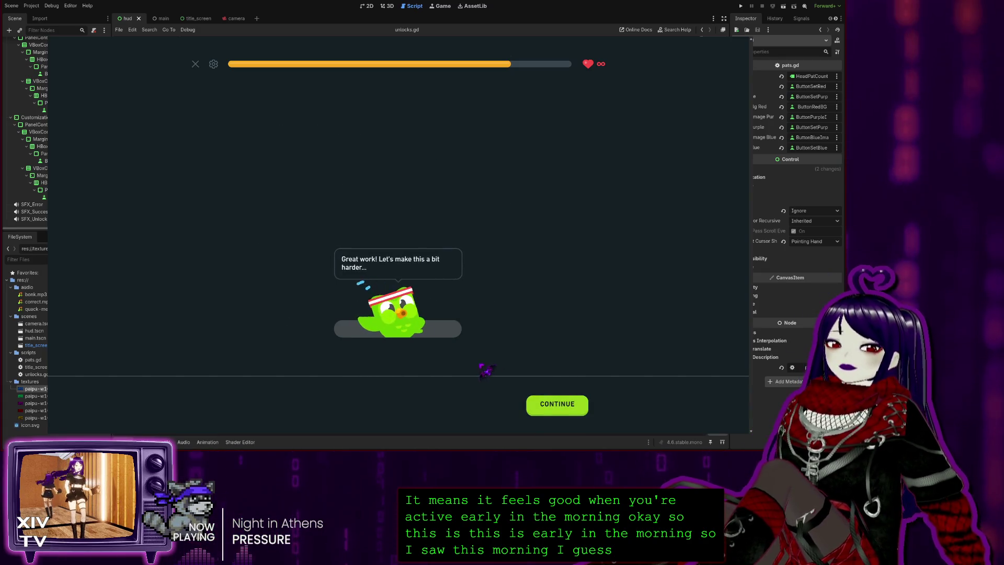
Build この 番組 は 面白そう です as the translation of 'This program seems interesting.'
{"action": "left_click", "coordinate": [548, 410]}
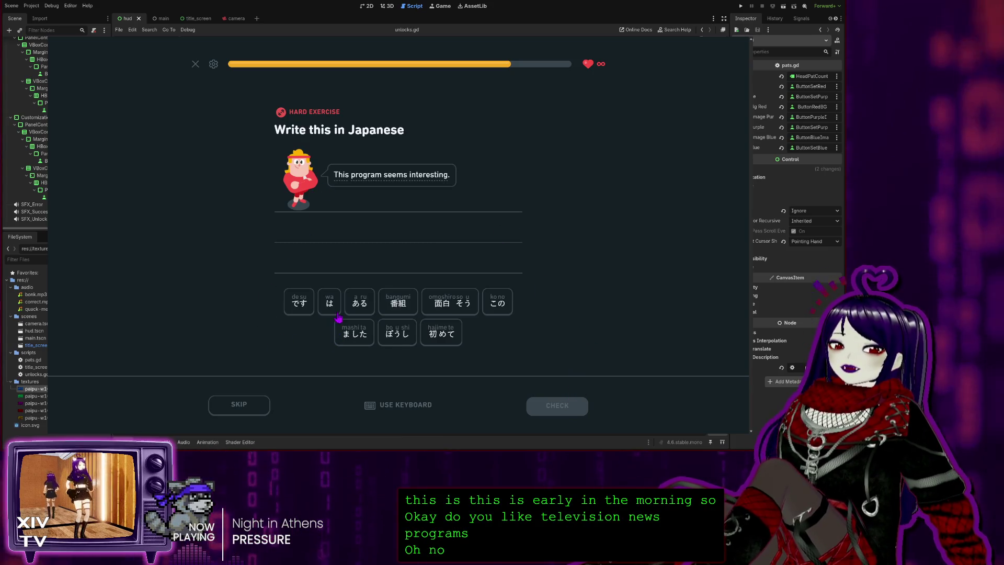
{"action": "left_click", "coordinate": [497, 301]}
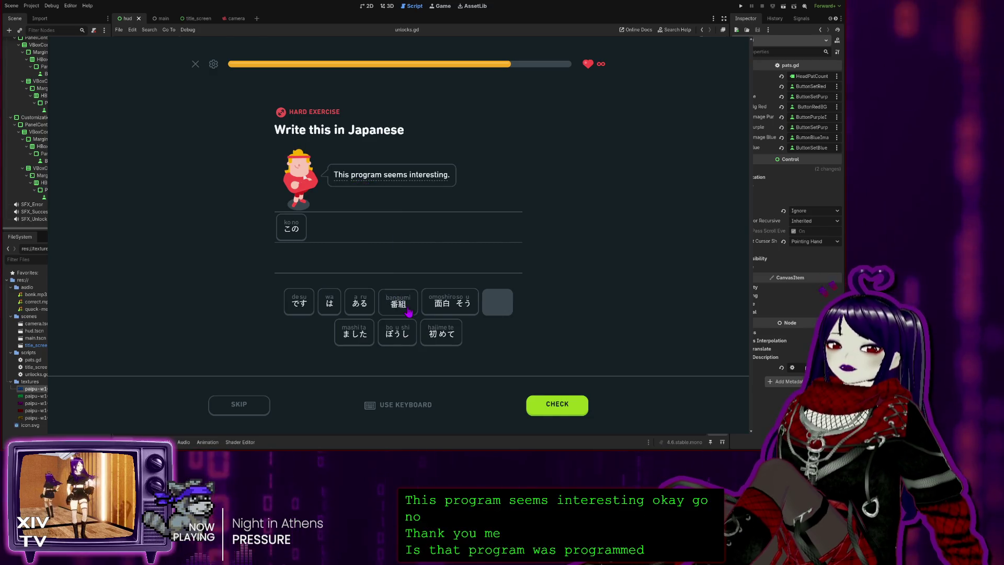
{"action": "left_click", "coordinate": [398, 302]}
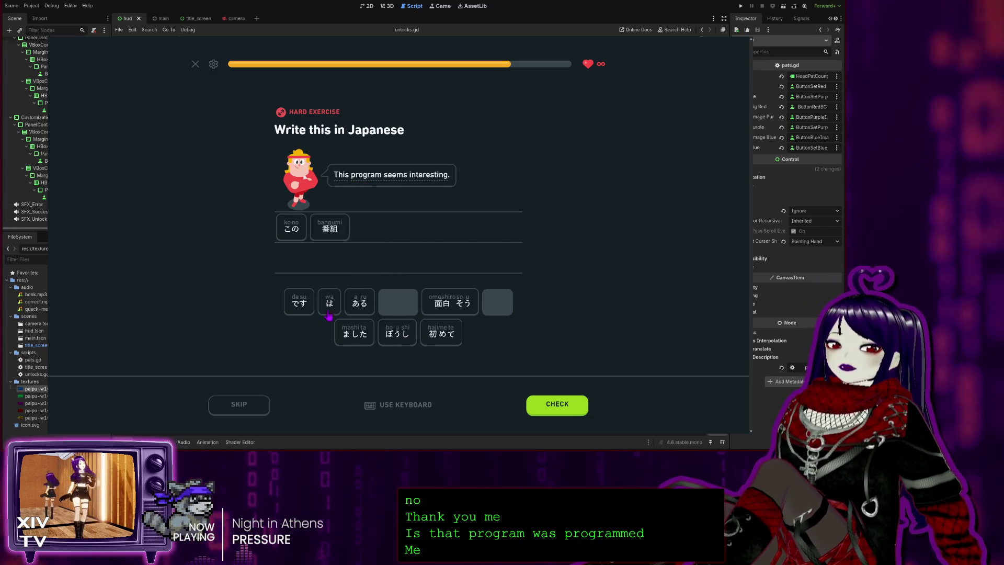
{"action": "left_click", "coordinate": [330, 303]}
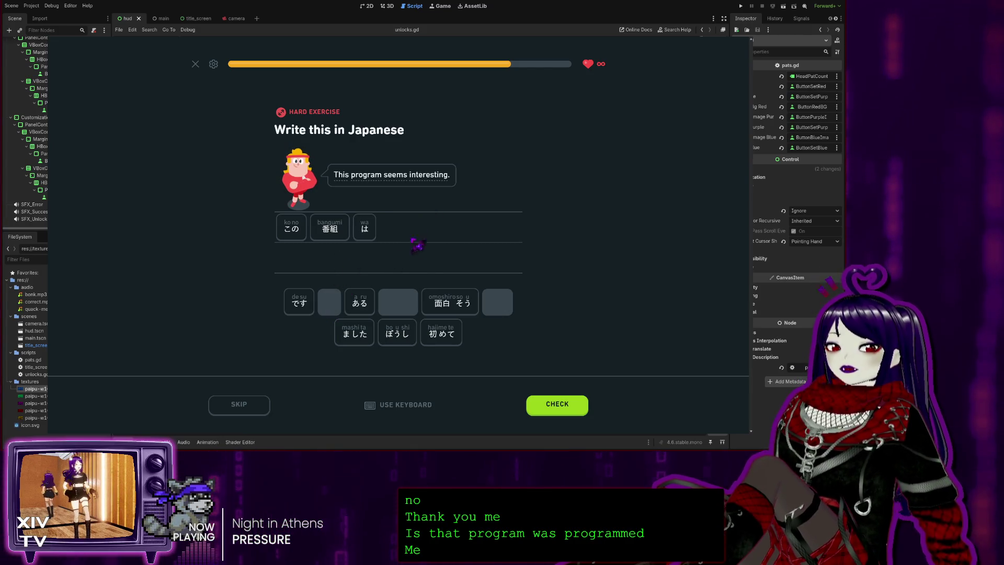
{"action": "mouse_move", "coordinate": [402, 179]}
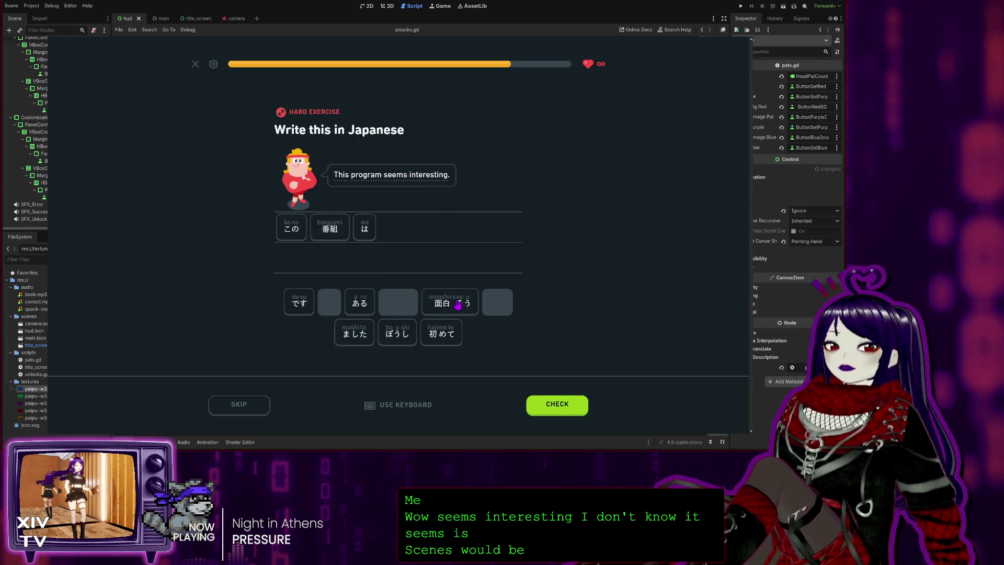
{"action": "left_click", "coordinate": [458, 306]}
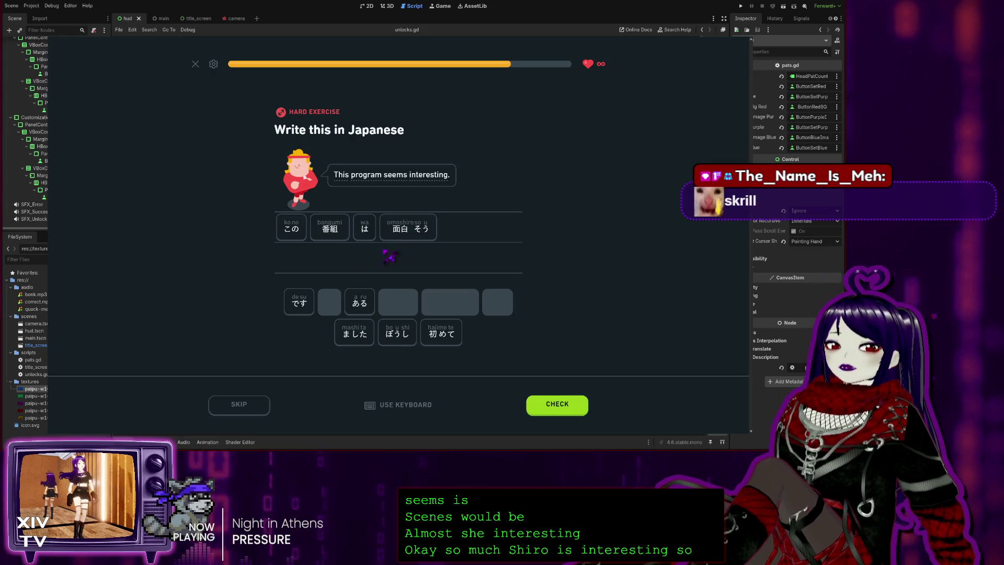
{"action": "left_click", "coordinate": [299, 302]}
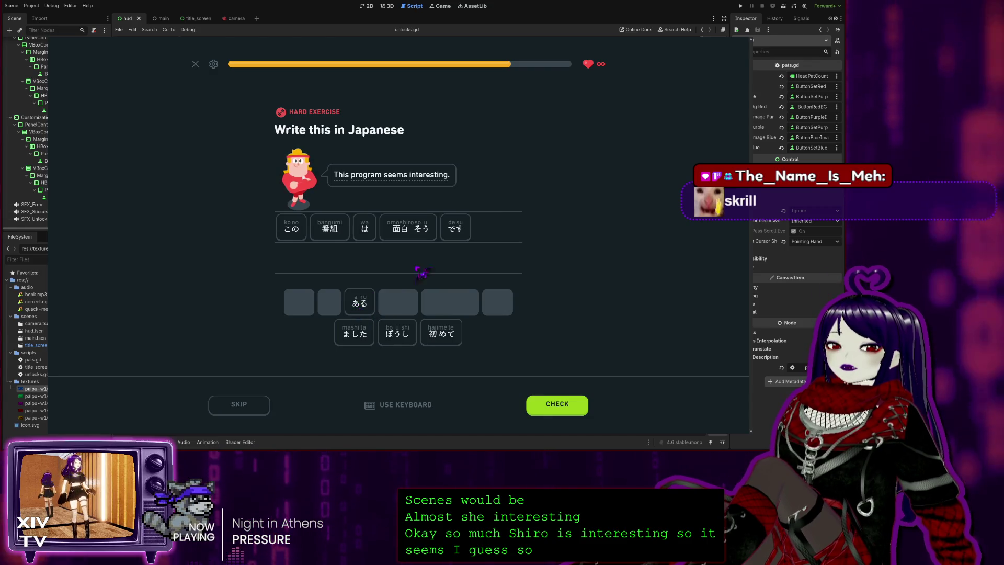
Get the translation marked correct and begin the nine o'clock answer with 番組
{"action": "left_click", "coordinate": [540, 396]}
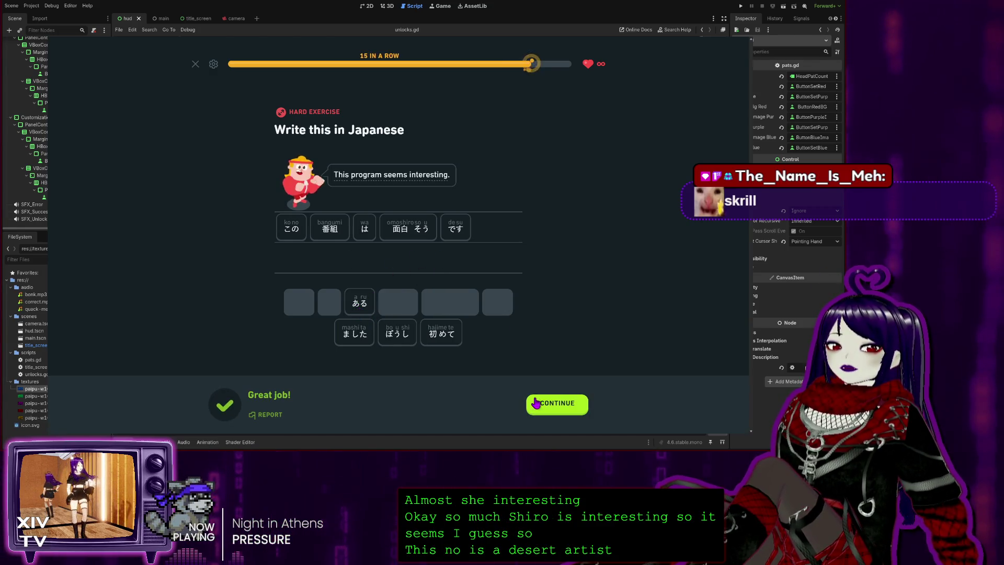
{"action": "left_click", "coordinate": [538, 403]}
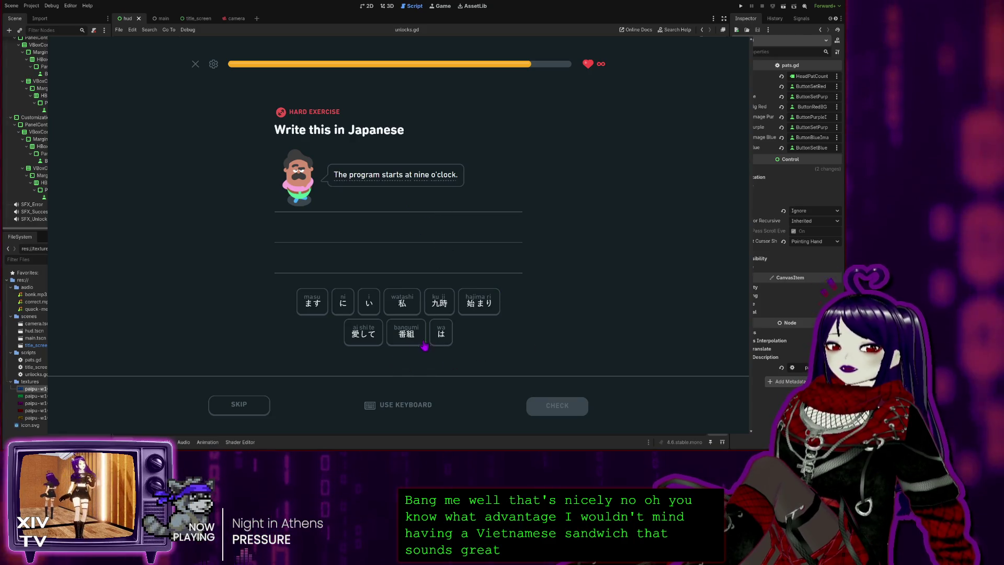
{"action": "left_click", "coordinate": [406, 333]}
Fix the answer's opening to 番組 は, removing the misplaced に
{"action": "left_click", "coordinate": [441, 332]}
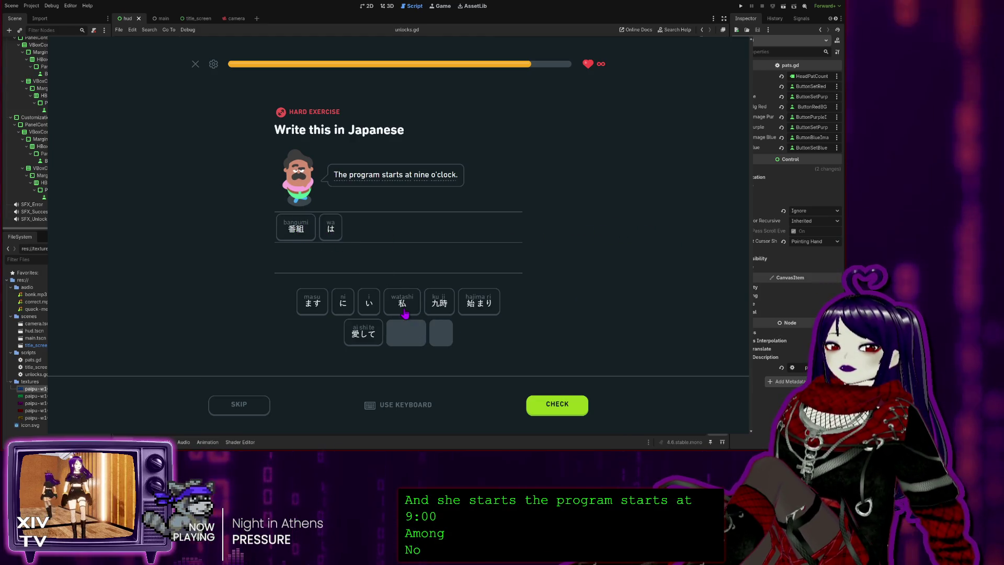
{"action": "left_click", "coordinate": [331, 229]}
{"action": "left_click", "coordinate": [343, 302]}
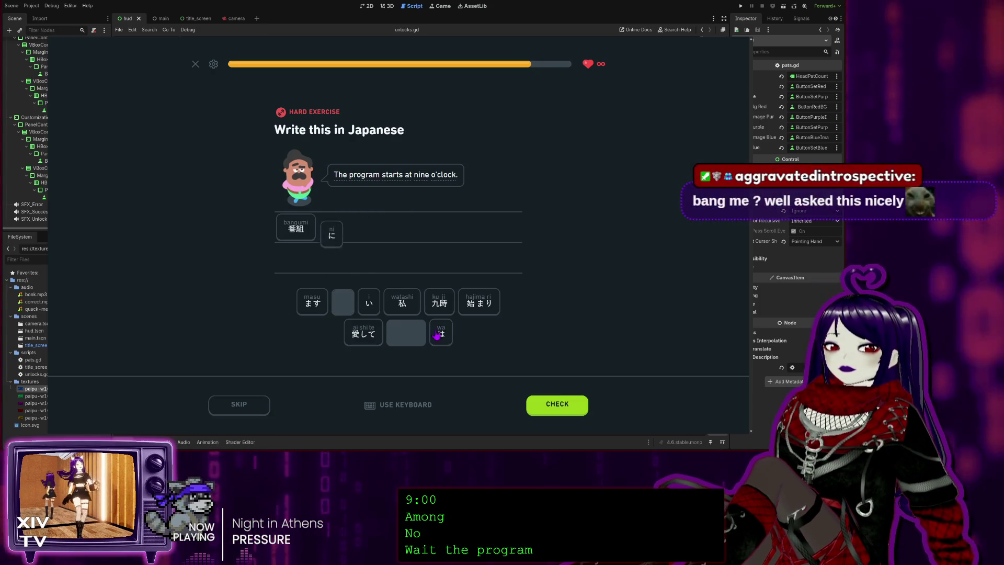
{"action": "left_click", "coordinate": [441, 333]}
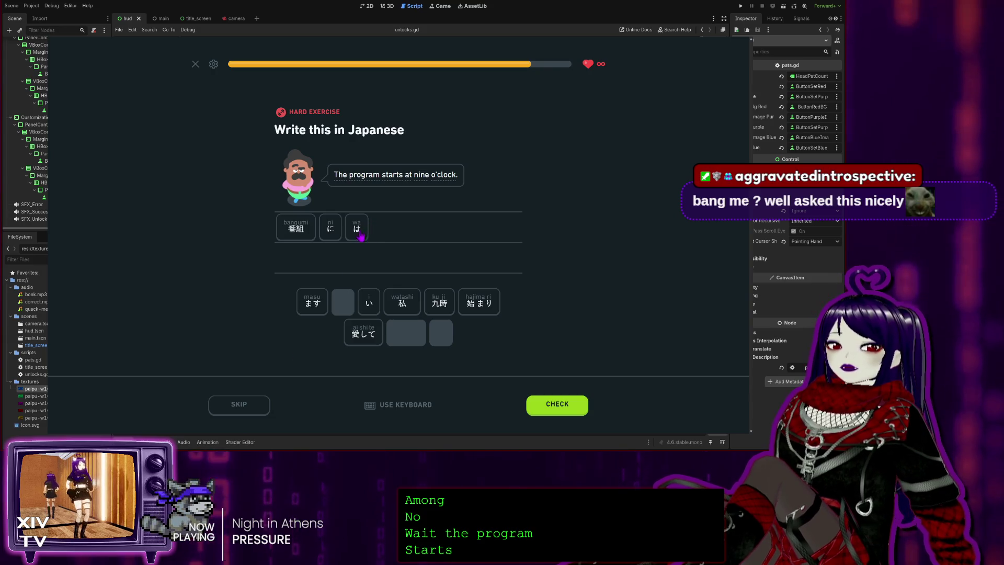
{"action": "left_click", "coordinate": [330, 232]}
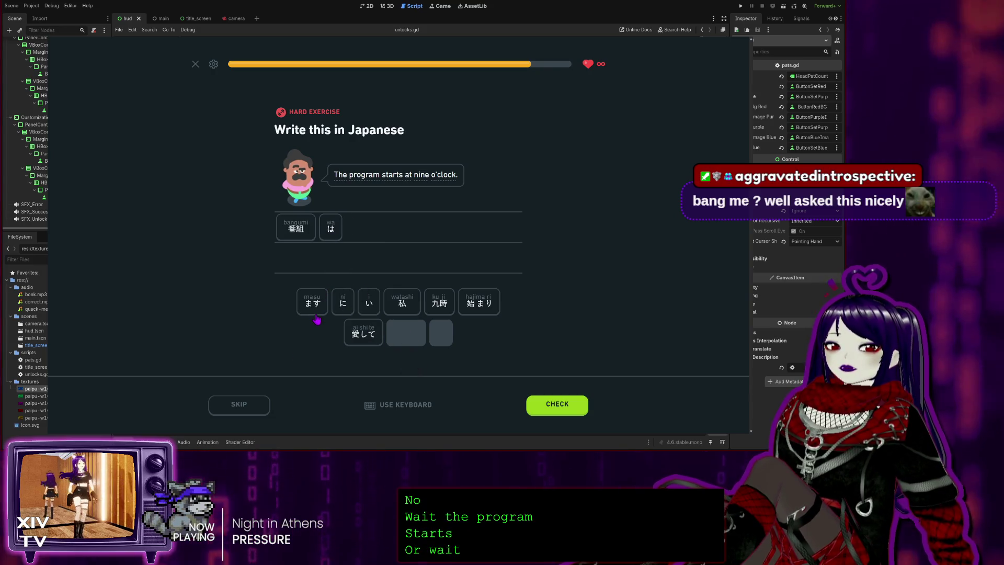
Complete 番組 は 九時 に 始まり ます, get it marked correct, and continue
{"action": "left_click", "coordinate": [439, 302]}
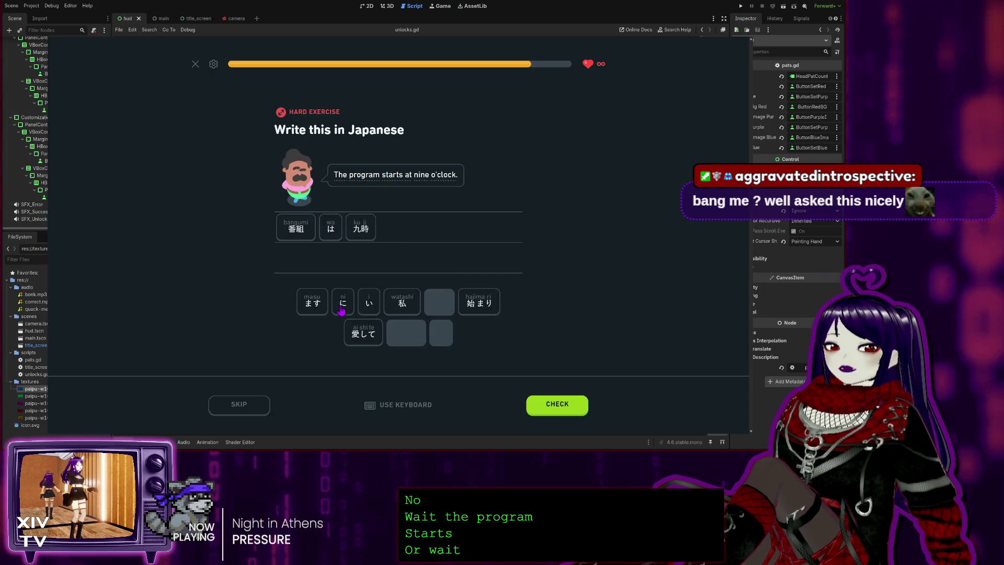
{"action": "left_click", "coordinate": [343, 302]}
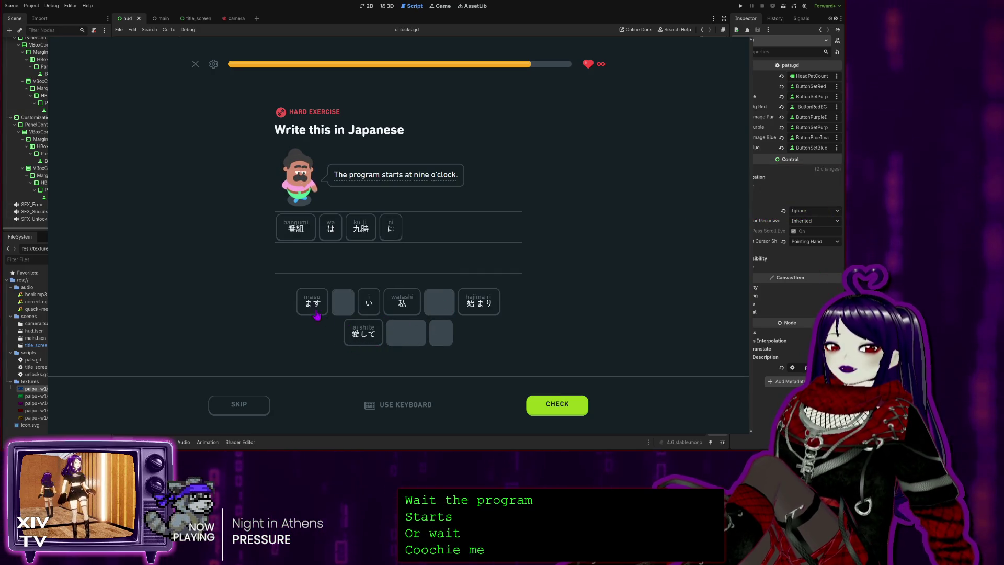
{"action": "left_click", "coordinate": [473, 306]}
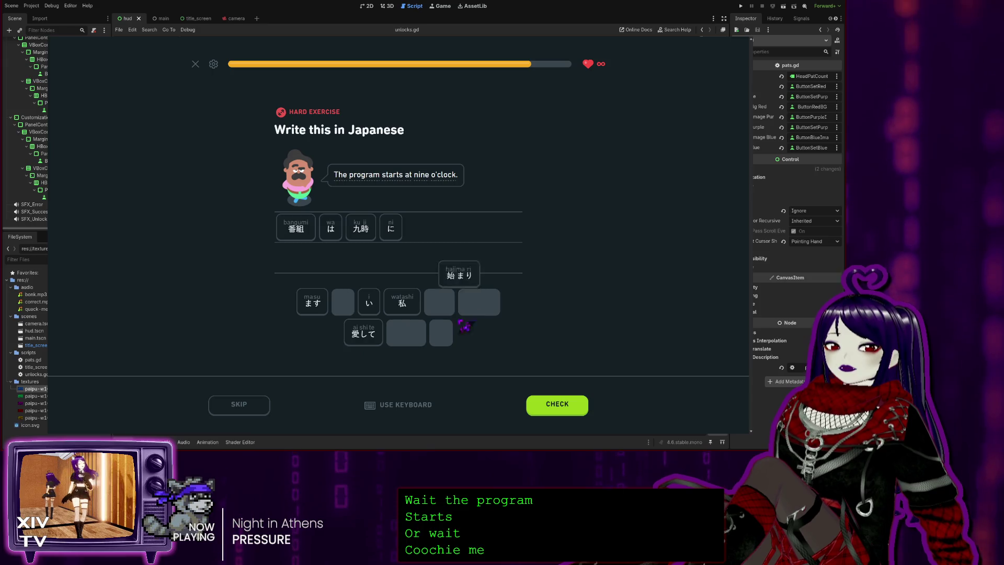
{"action": "left_click", "coordinate": [312, 302]}
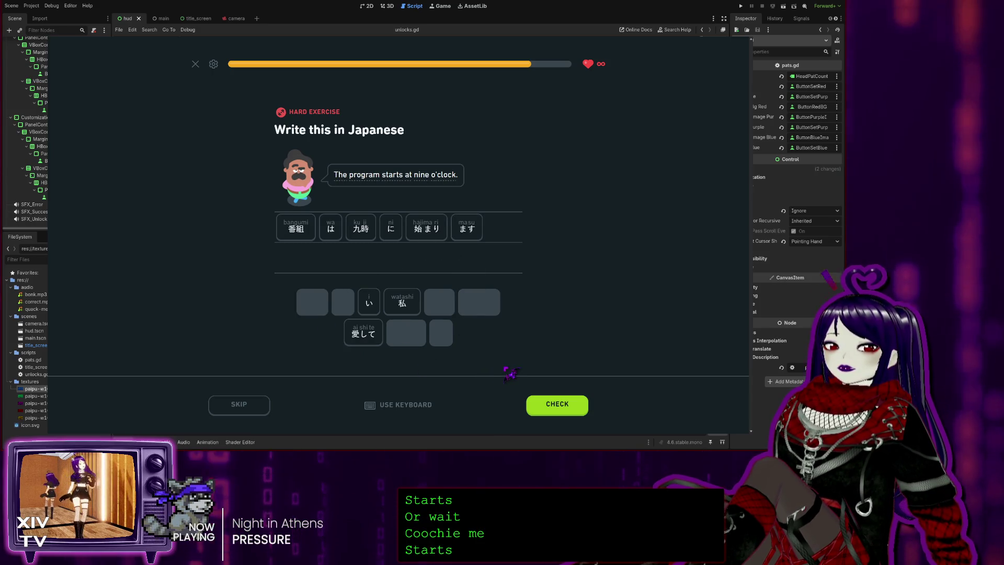
{"action": "left_click", "coordinate": [562, 414]}
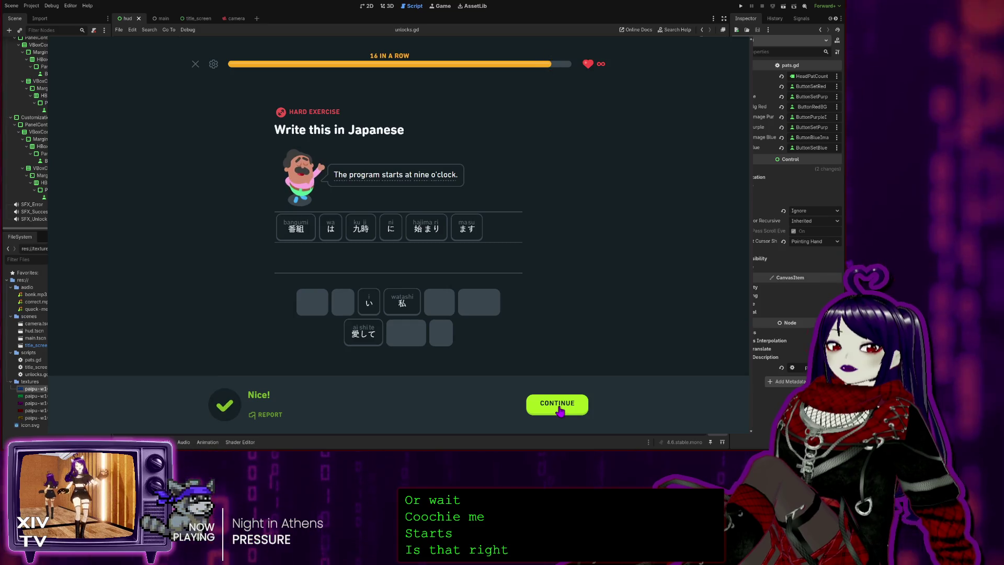
{"action": "left_click", "coordinate": [560, 409]}
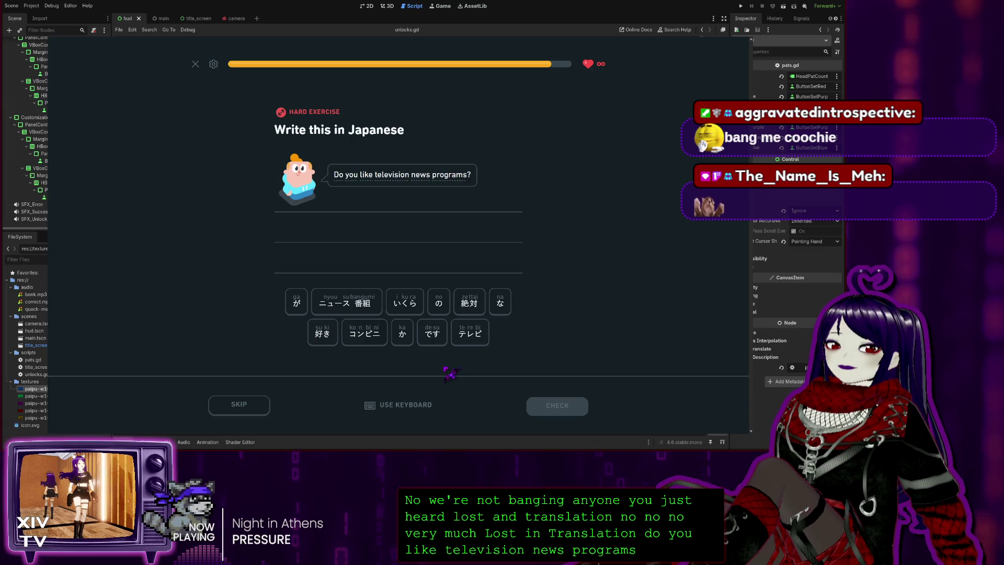
Build the television-news question from tiles, reordering テレビ and の, ending with が 好き です か
{"action": "left_click", "coordinate": [470, 332]}
{"action": "left_click", "coordinate": [438, 302]}
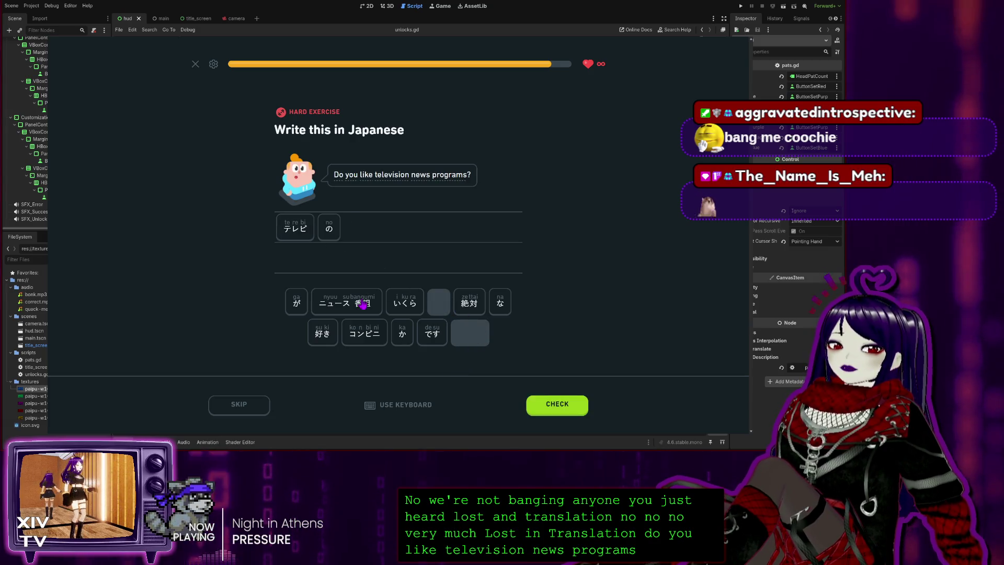
{"action": "left_click", "coordinate": [361, 302]}
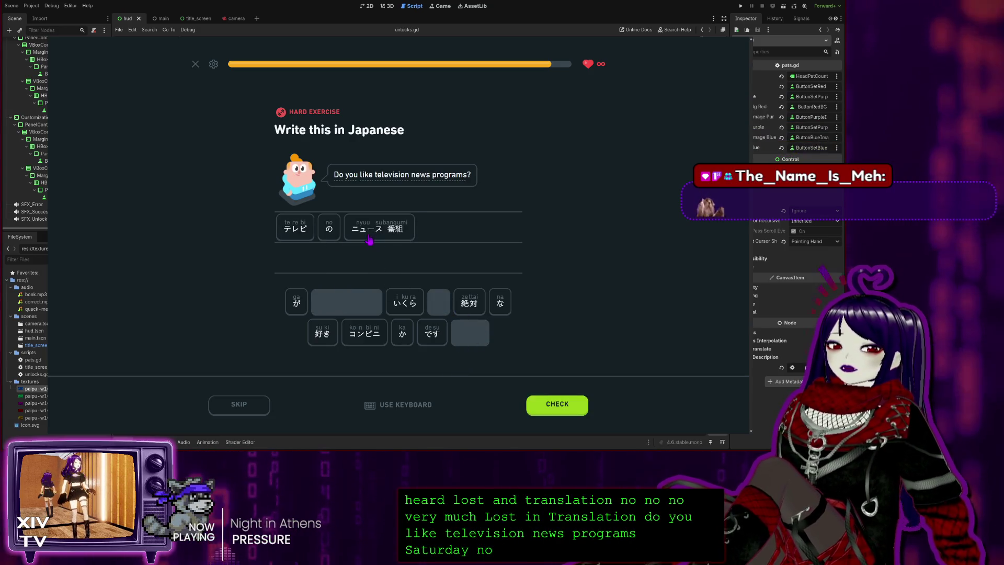
{"action": "mouse_move", "coordinate": [329, 228]}
{"action": "left_mouse_down"}
{"action": "mouse_move", "coordinate": [443, 228]}
{"action": "mouse_move", "coordinate": [397, 230]}
{"action": "left_mouse_up"}
{"action": "left_click", "coordinate": [295, 229]}
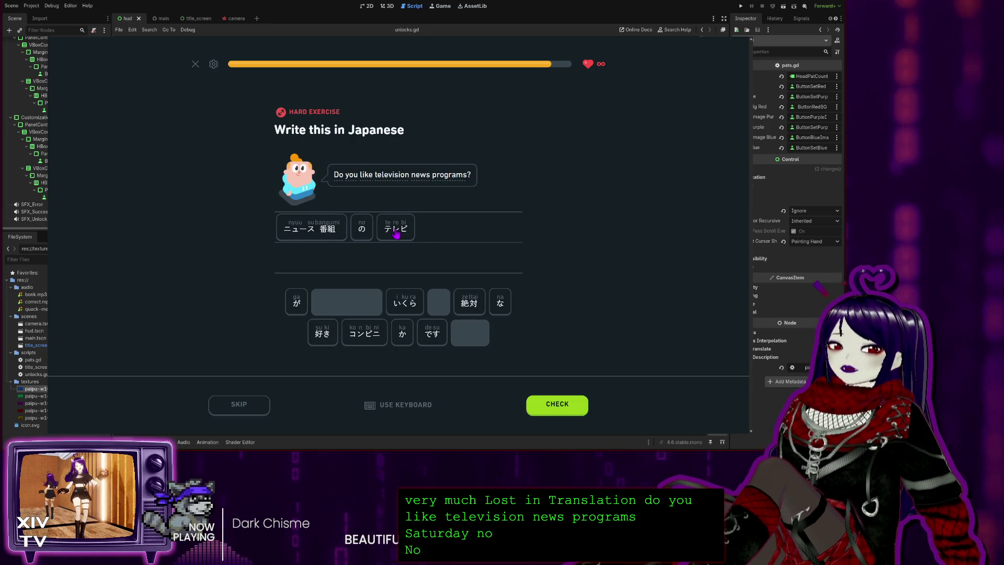
{"action": "left_click", "coordinate": [289, 310]}
{"action": "left_click", "coordinate": [322, 333]}
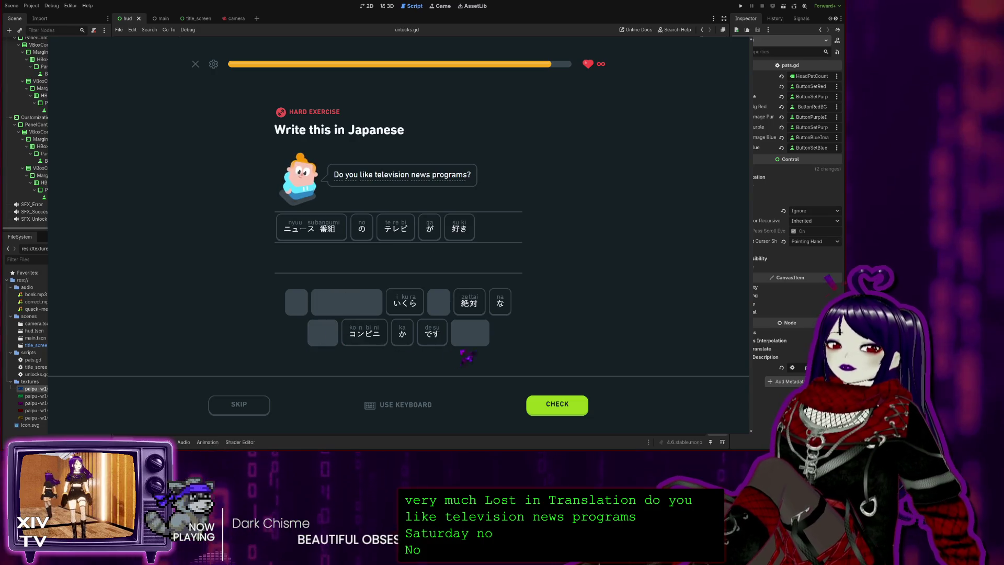
{"action": "left_click", "coordinate": [432, 335]}
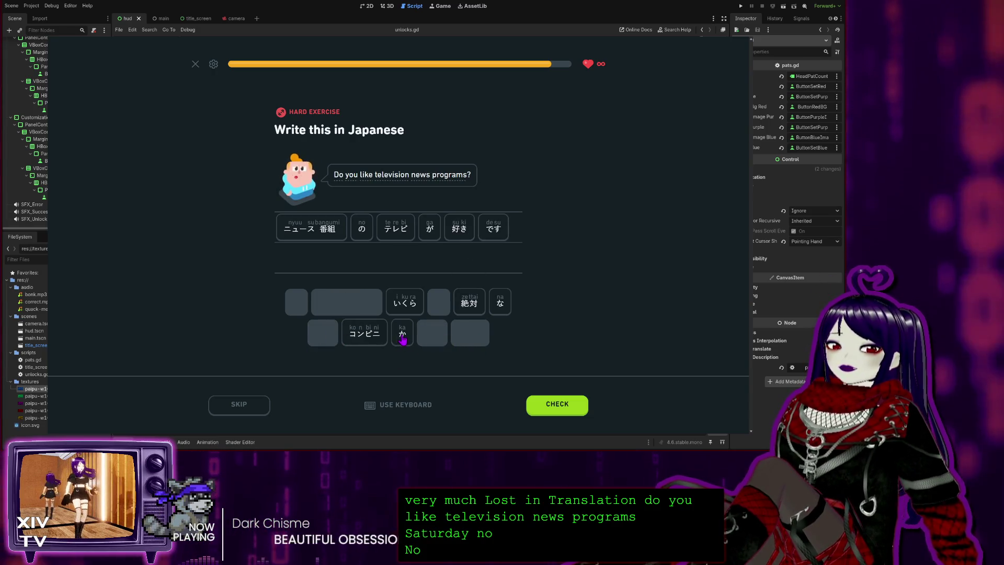
{"action": "left_click", "coordinate": [402, 333]}
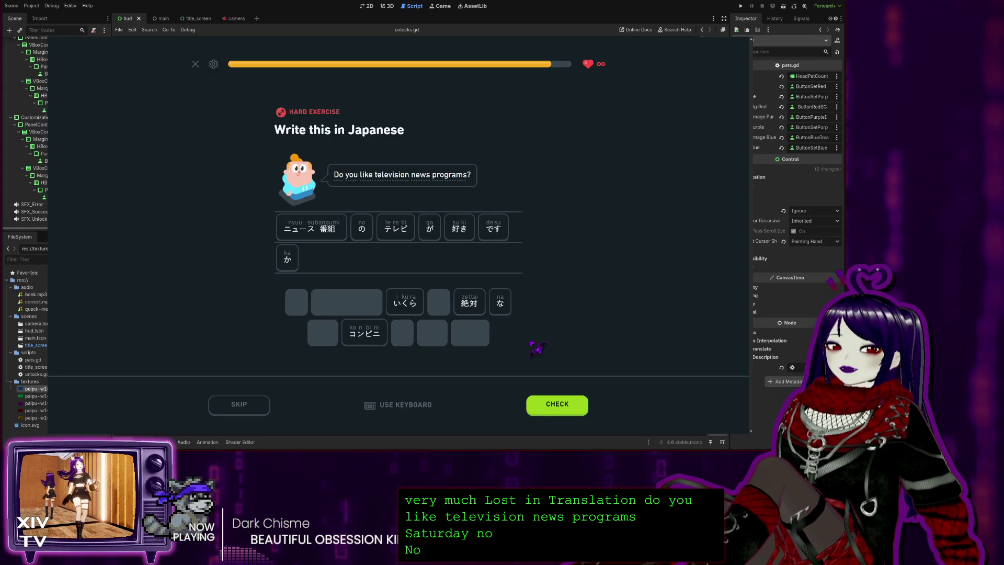
Submit the answer, which is marked wrong, and start the review of the missed exercise
{"action": "left_click_drag", "start_coordinate": [396, 226], "coordinate": [385, 184]}
{"action": "mouse_move", "coordinate": [428, 182]}
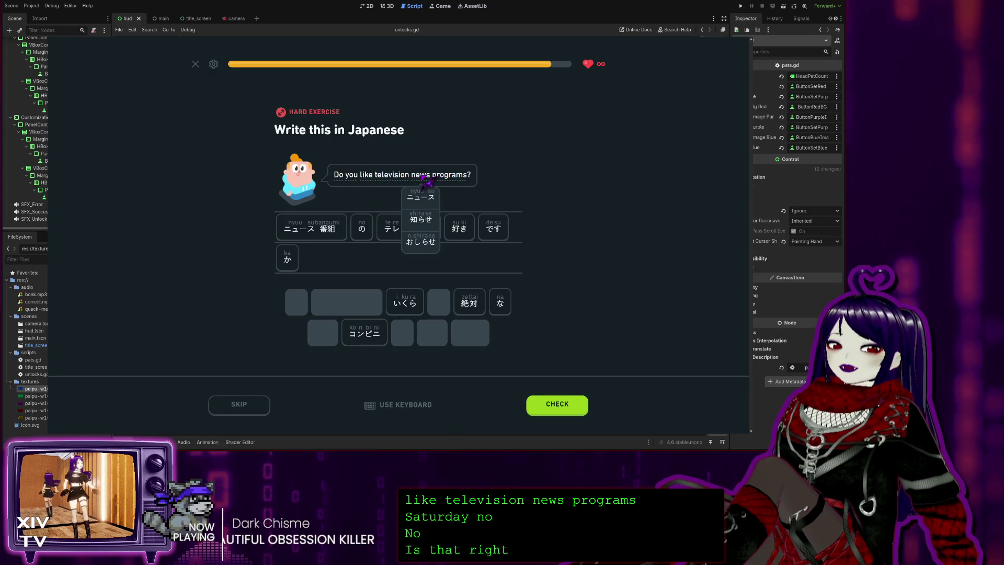
{"action": "mouse_move", "coordinate": [458, 181]}
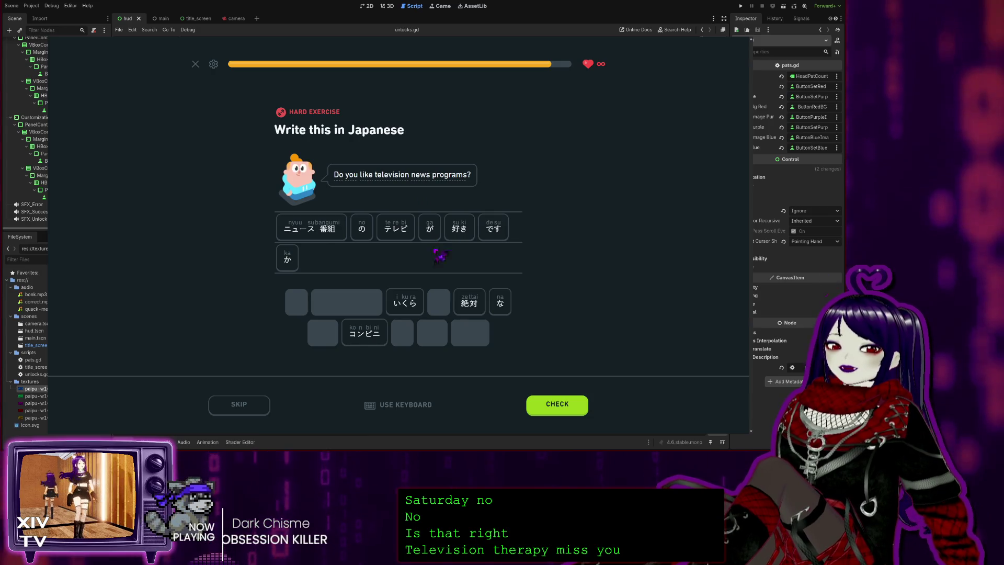
{"action": "left_click", "coordinate": [530, 405]}
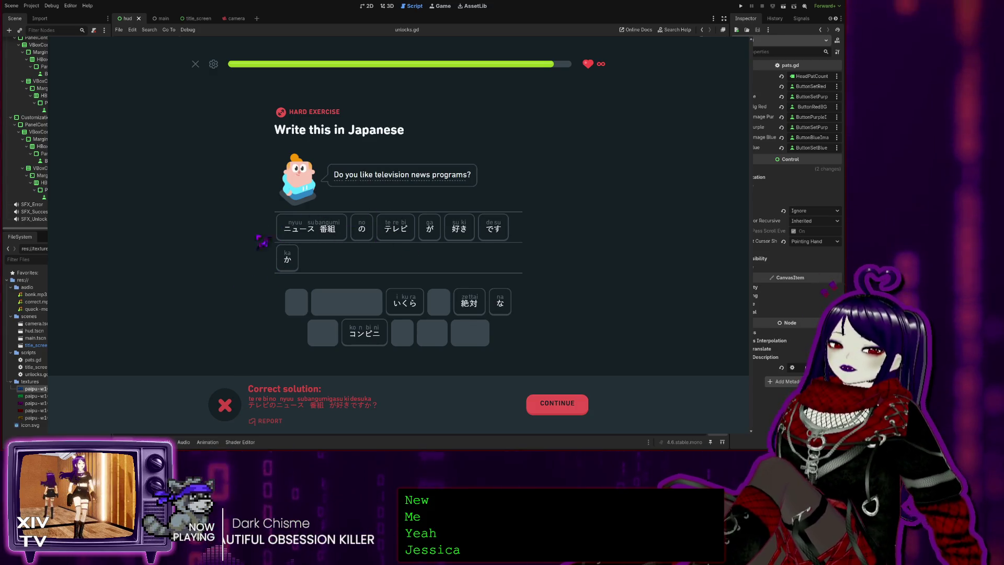
{"action": "left_click", "coordinate": [533, 403]}
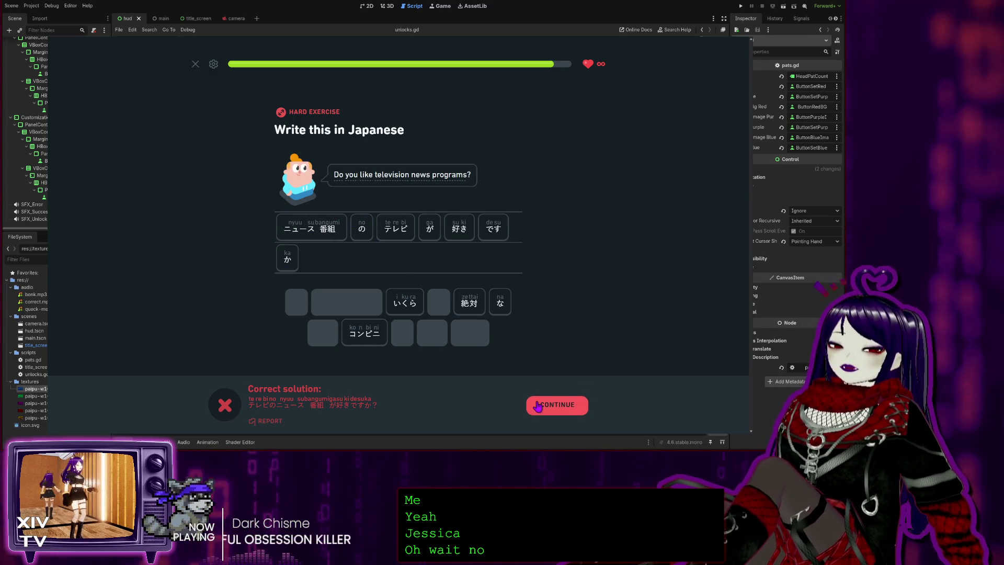
{"action": "left_click", "coordinate": [556, 406]}
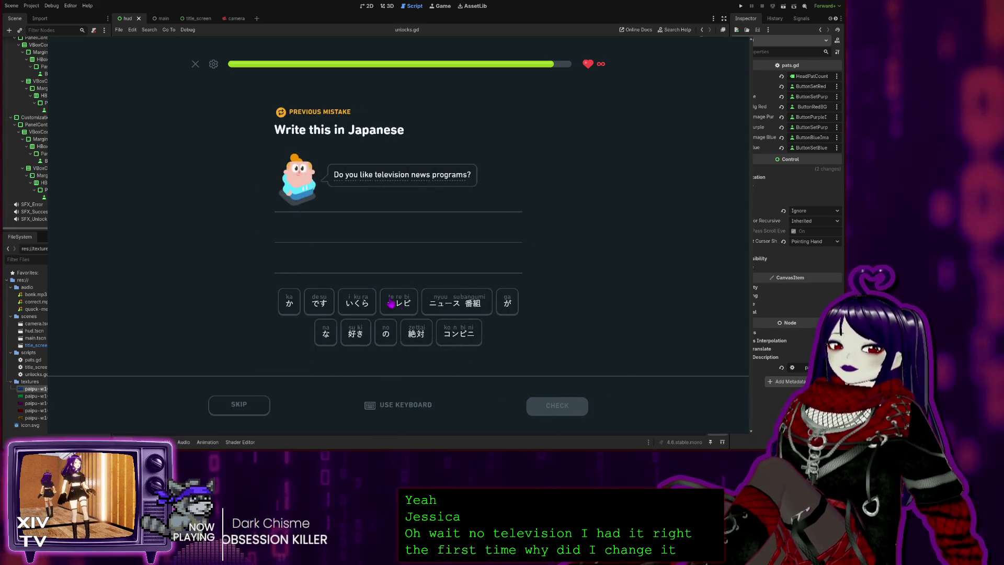
Re-add テレビ, の, ニュース 番組, が, です for the retry, then leave Duolingo for Godot
{"action": "left_click", "coordinate": [390, 309]}
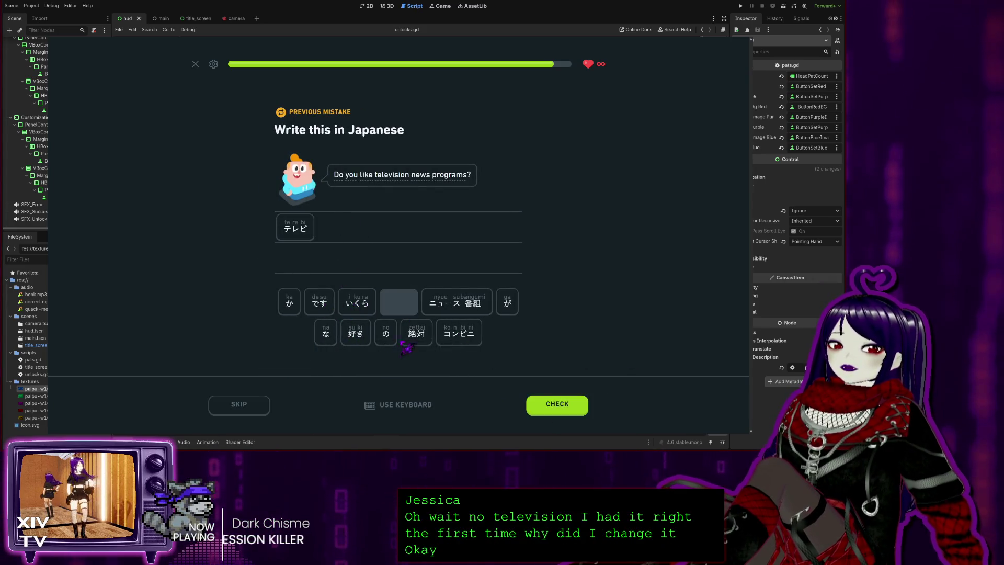
{"action": "left_click", "coordinate": [387, 335]}
{"action": "left_click", "coordinate": [456, 302]}
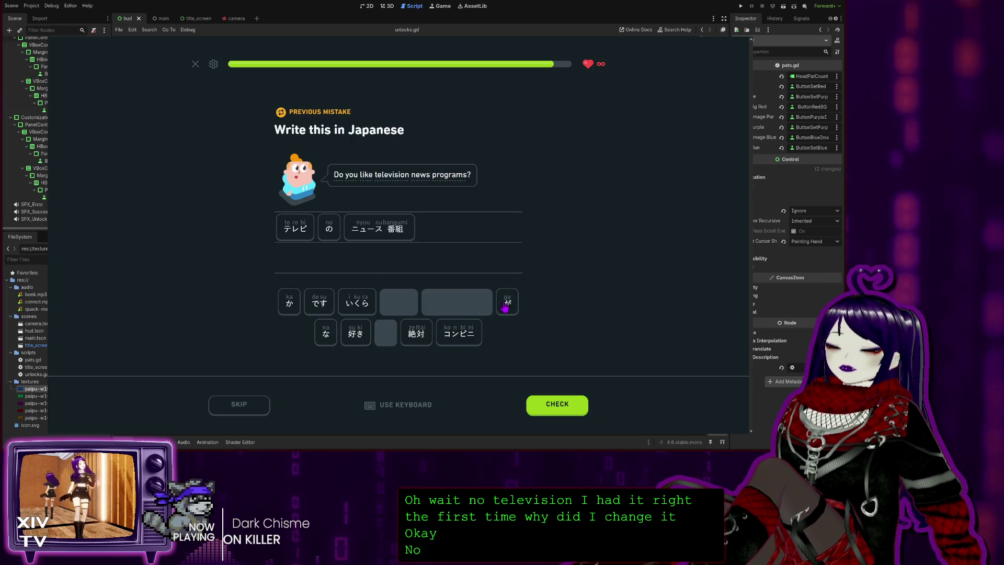
{"action": "left_click", "coordinate": [506, 303]}
{"action": "left_click", "coordinate": [320, 301]}
{"action": "left_click", "coordinate": [829, 281]}
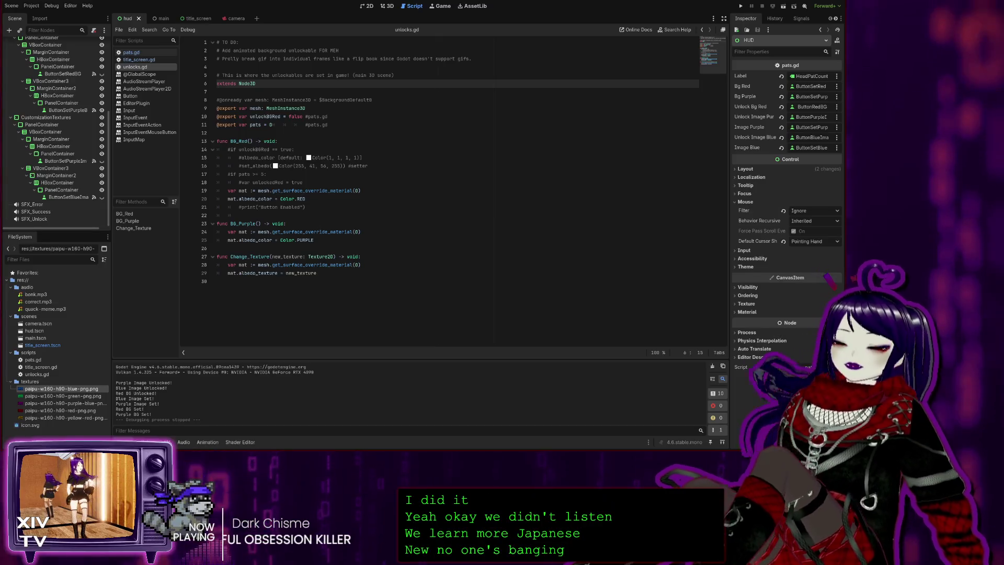